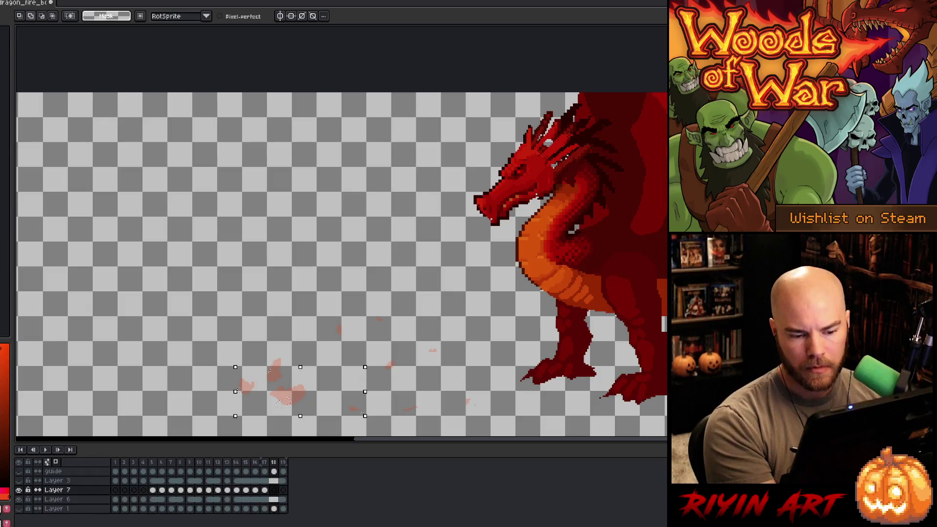
- Add a new empty Layer 8 and step back to frame 12
left_click(258, 490)
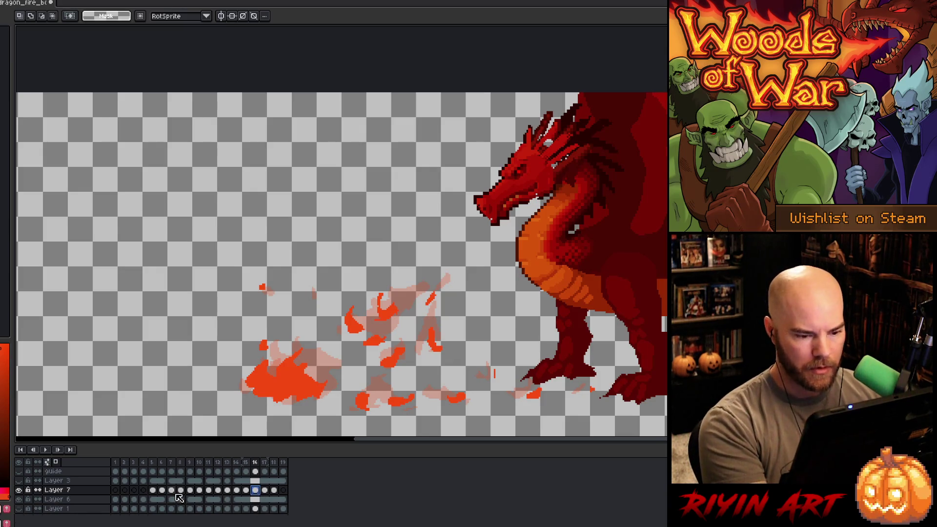
key("shift+n")
key("Left")
key("Left")
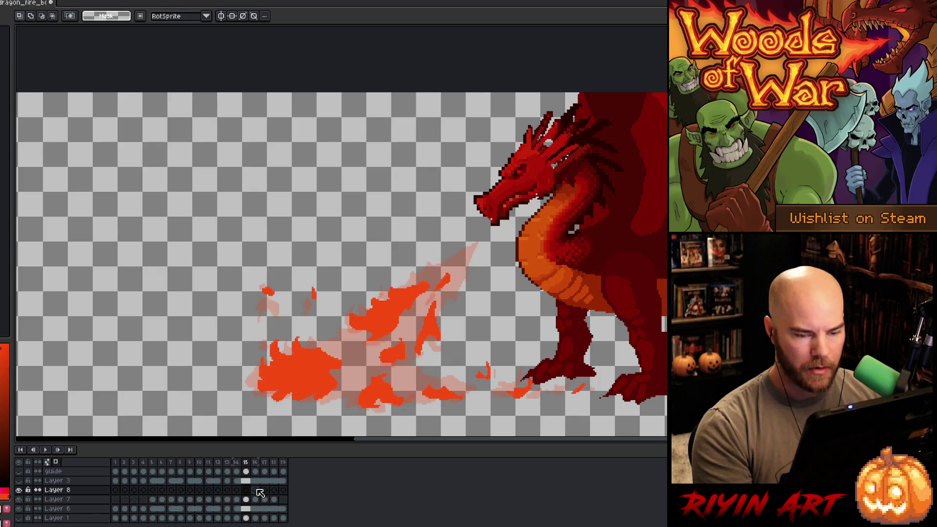
key("Left")
key("Left")
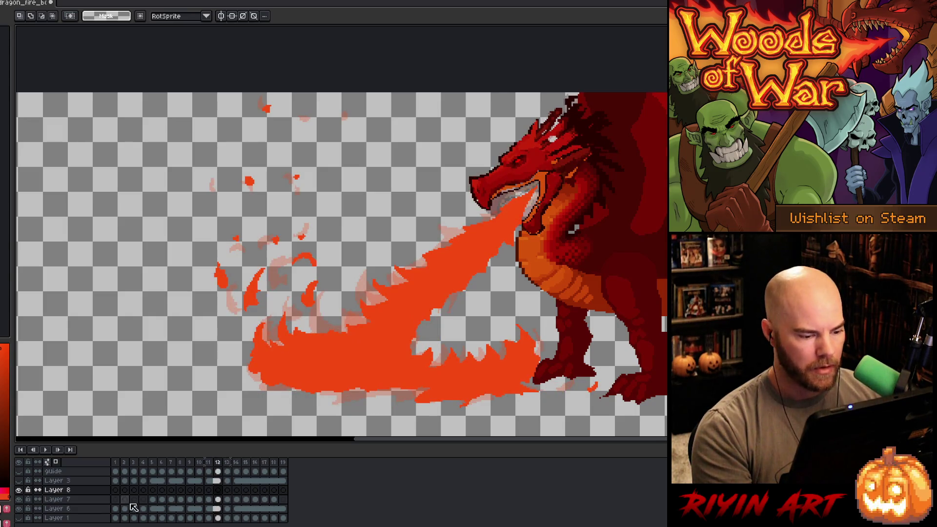
- Move Layer 8 below Layer 7 and make the volcanic background layer visible
mouse_move(73, 490)
left_mouse_down()
mouse_move(77, 502)
mouse_move(104, 504)
left_mouse_up()
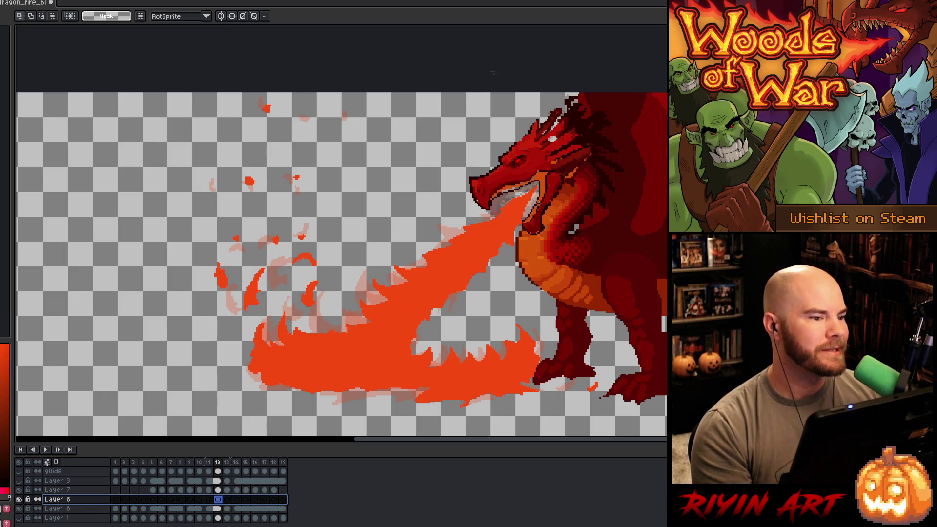
left_click(217, 499)
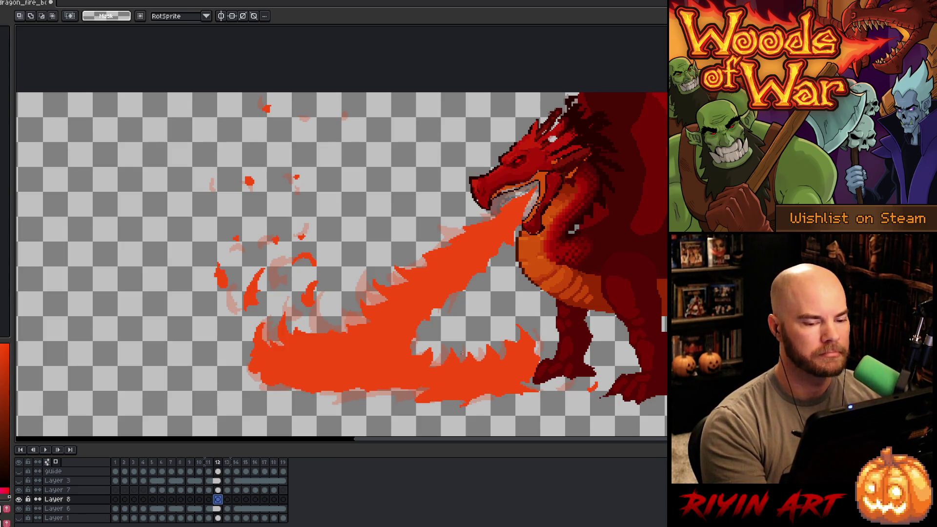
left_click(18, 508)
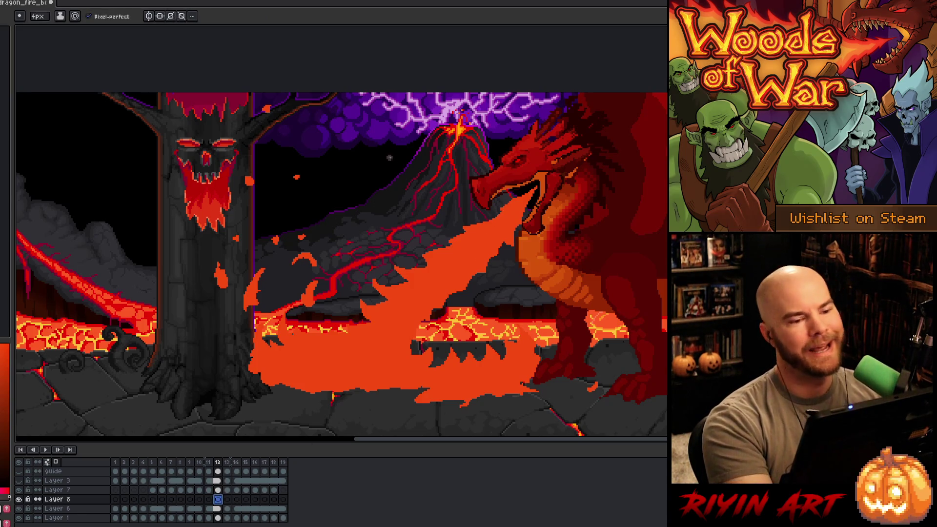
- Sample the purple sky colour for the pencil and move through frames 11–15 on Layer 8
key("i")
left_click(380, 126)
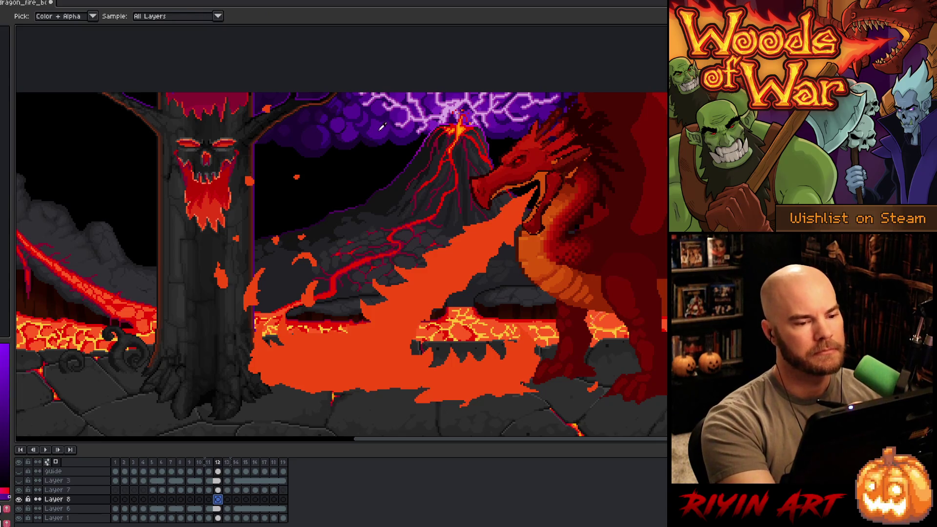
key("b")
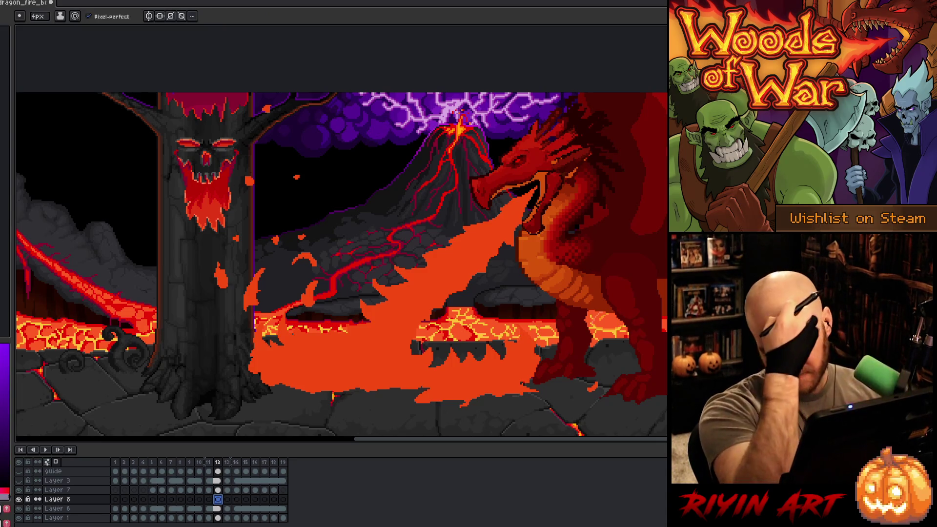
scroll(218, 499, "up", 1)
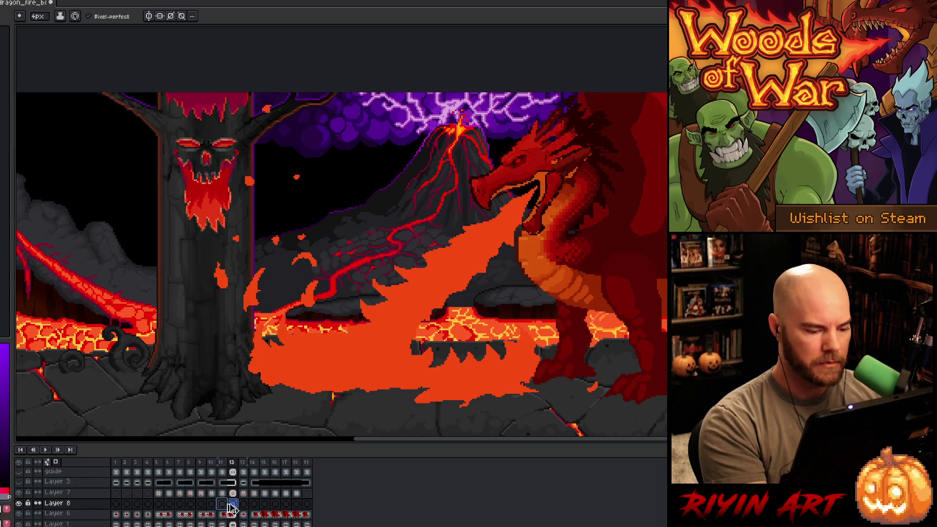
key("Left")
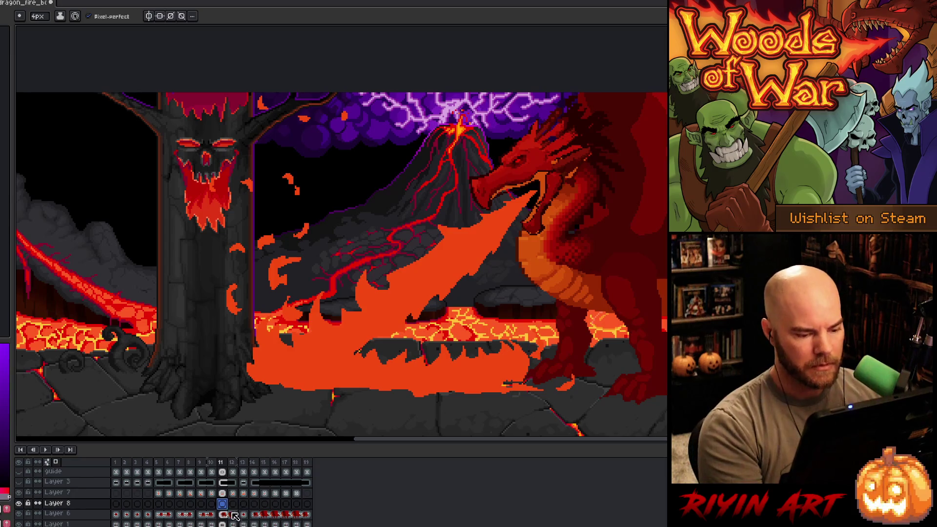
scroll(230, 507, "down", 1)
left_click(218, 499)
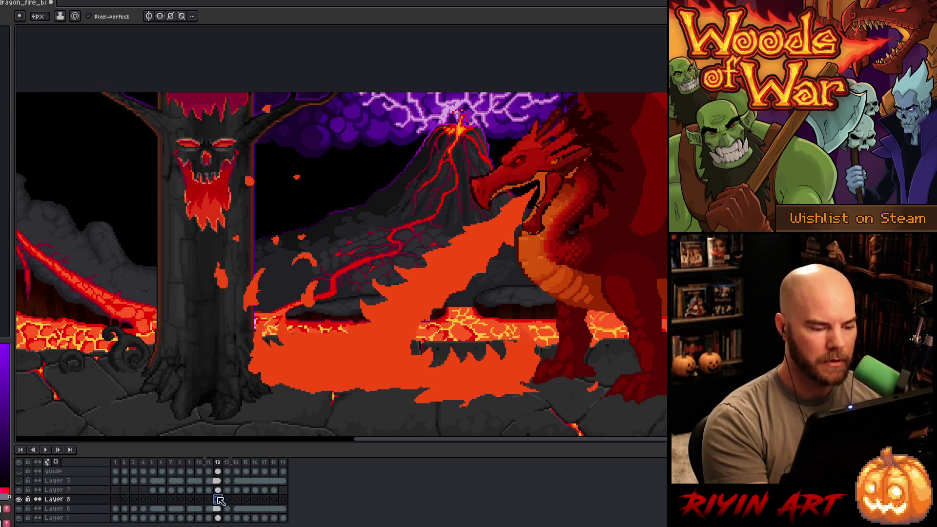
left_click(228, 499)
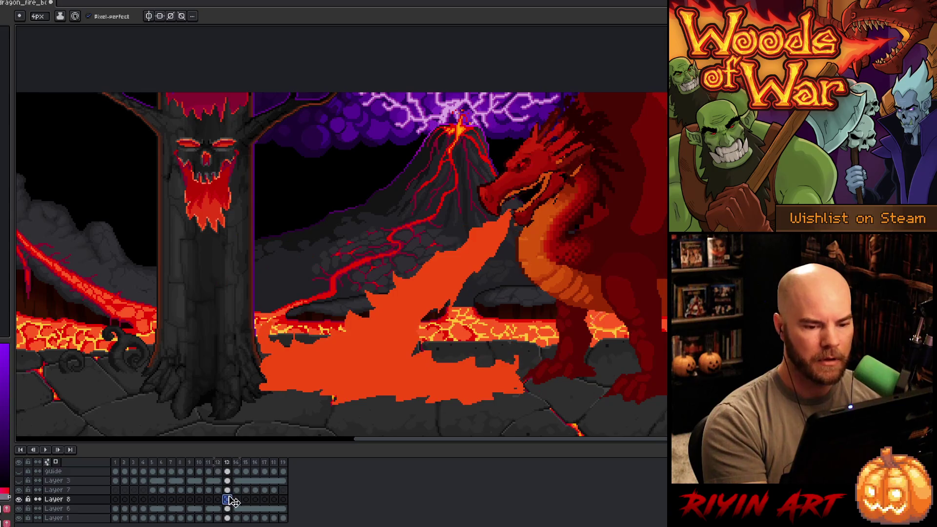
left_click(236, 499)
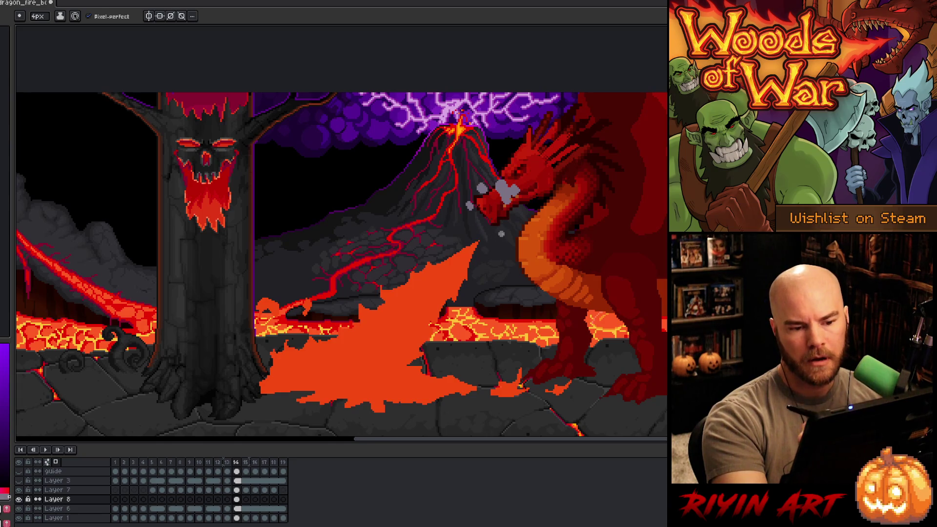
left_click(246, 499)
- Paint a smoke puff at the dragon's snout in frame 15, extending it up-left, plus a dab on the volcano
left_click_drag(494, 180, 511, 198)
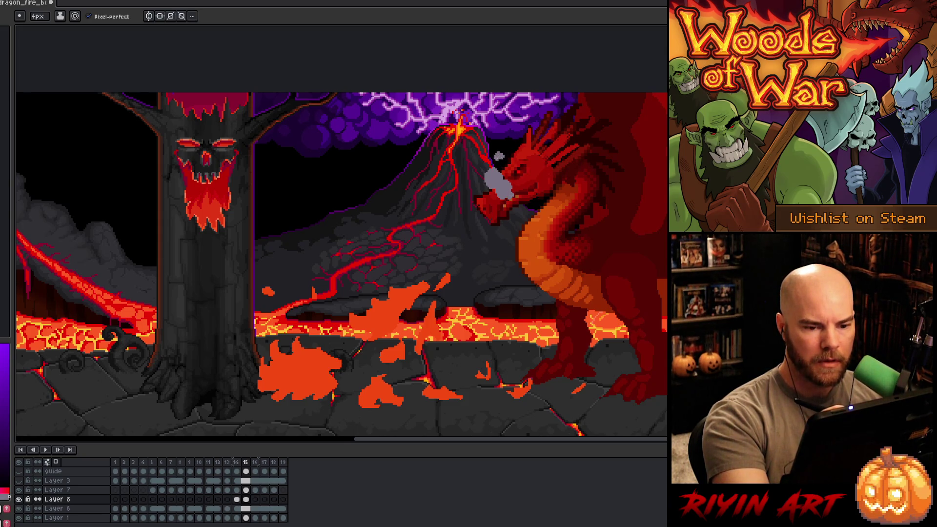
key("ctrl+z")
left_click_drag(497, 155, 475, 186)
left_click(472, 210)
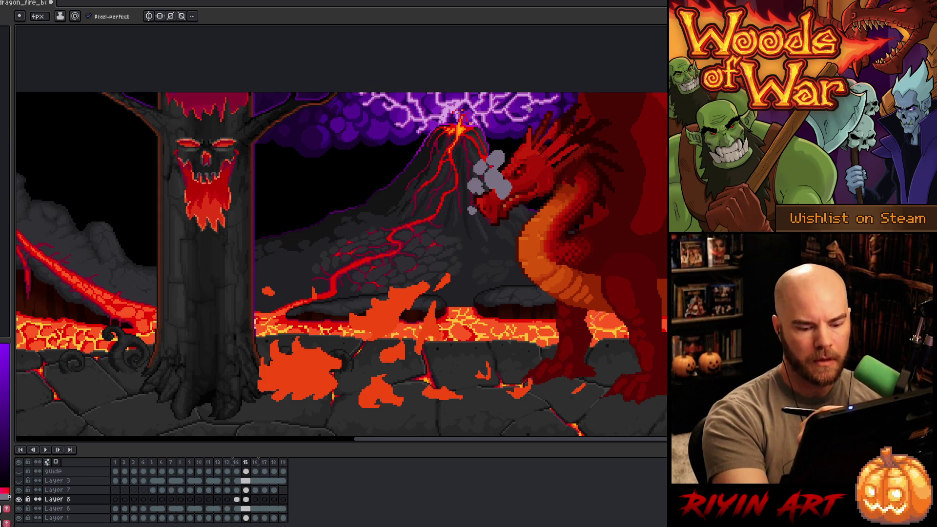
- Flip between frames 14, 15 and 16 to compare the new smoke
key("Left")
key("Right")
key("Left")
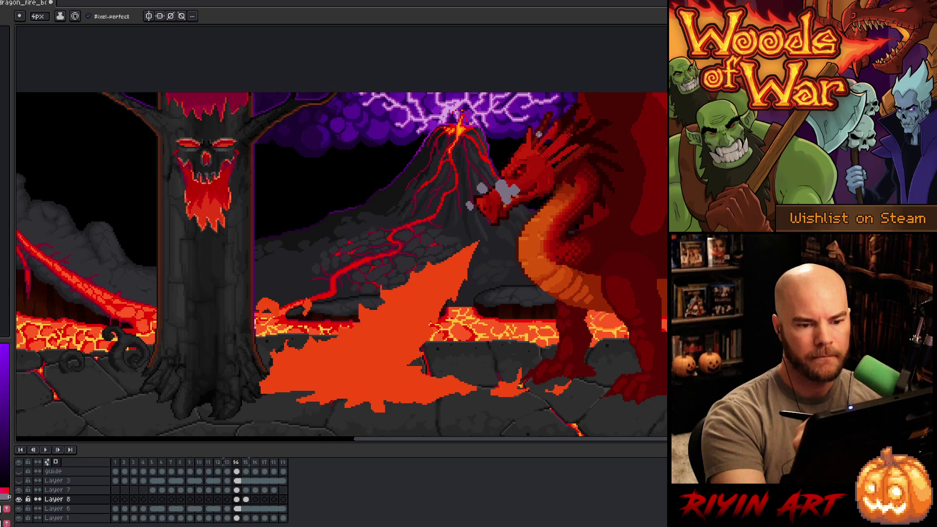
key("Right")
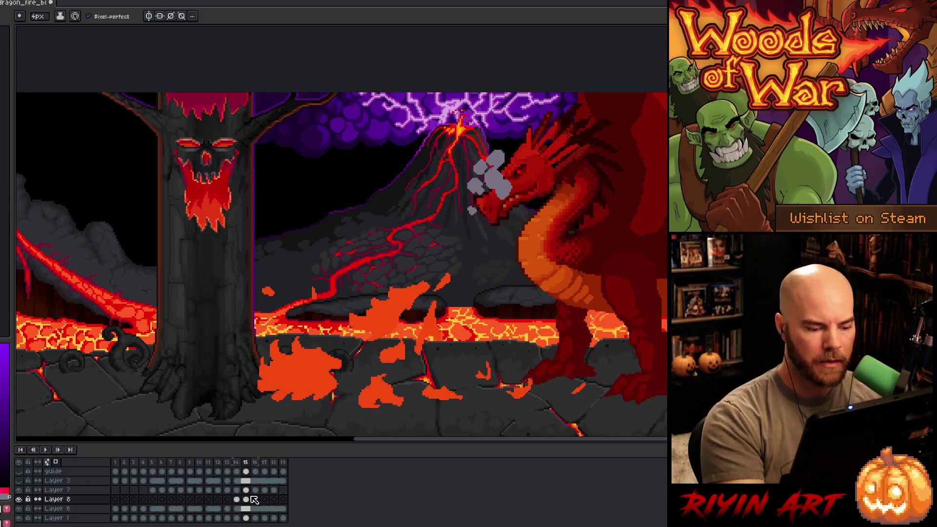
left_click(255, 500)
left_click(246, 499)
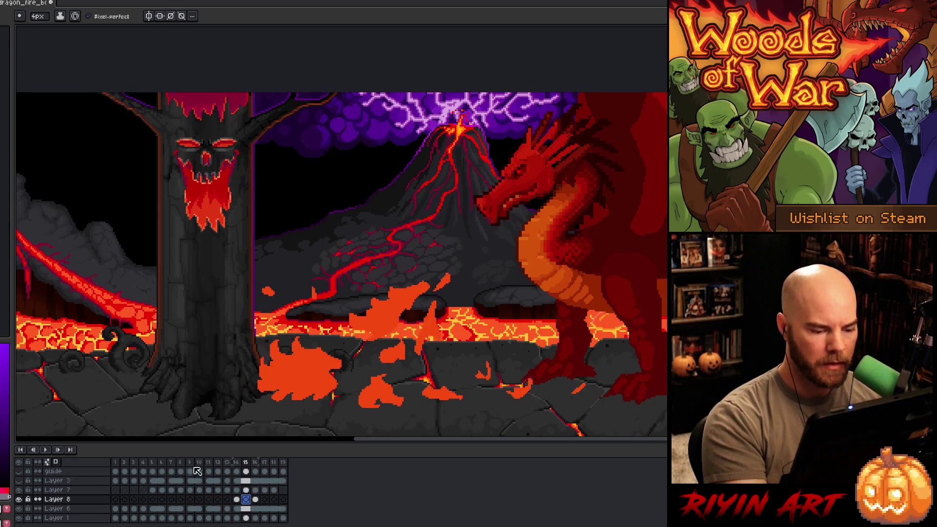
- Show Layer 8's smoke on its own with red/blue tinted onion skinning
left_click(20, 500, "alt")
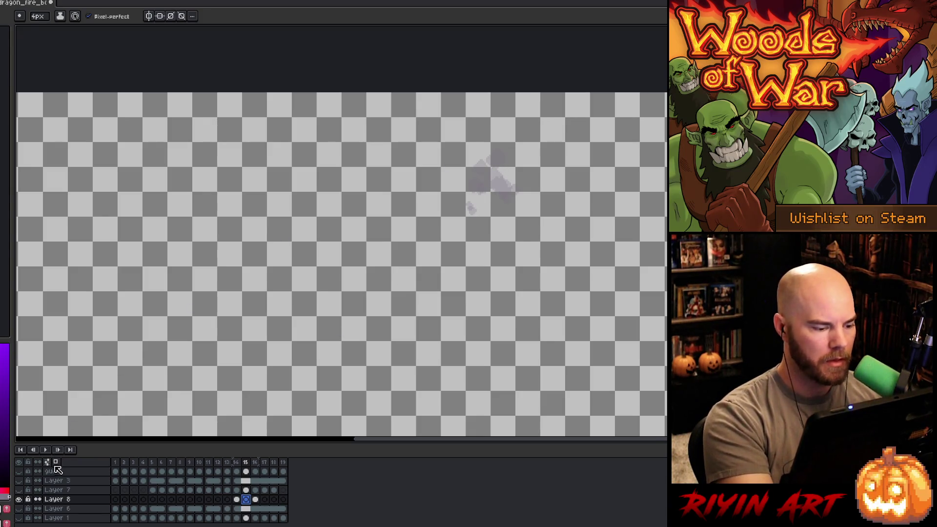
left_click(47, 461)
left_click(39, 362)
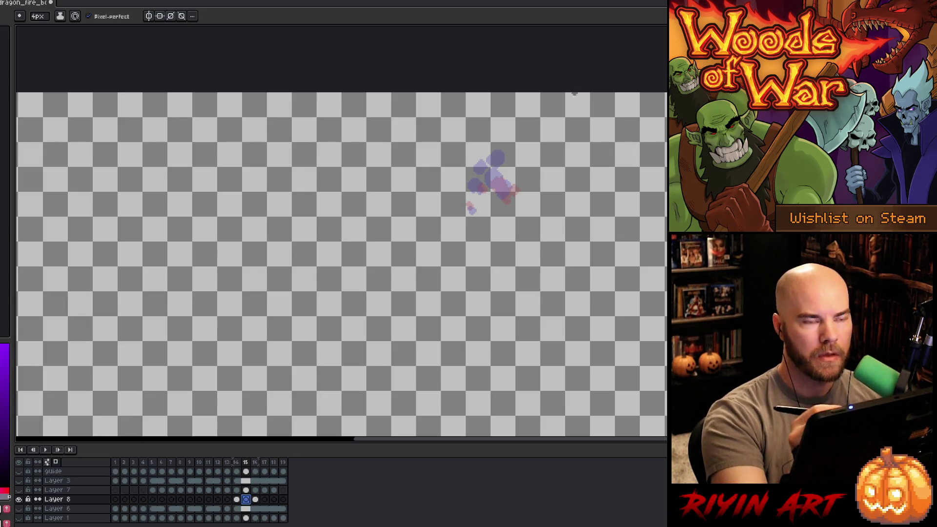
- Shade frame 15's smoke with darker lower strokes and a lighter top, then select frame 17
left_click_drag(496, 176, 504, 182)
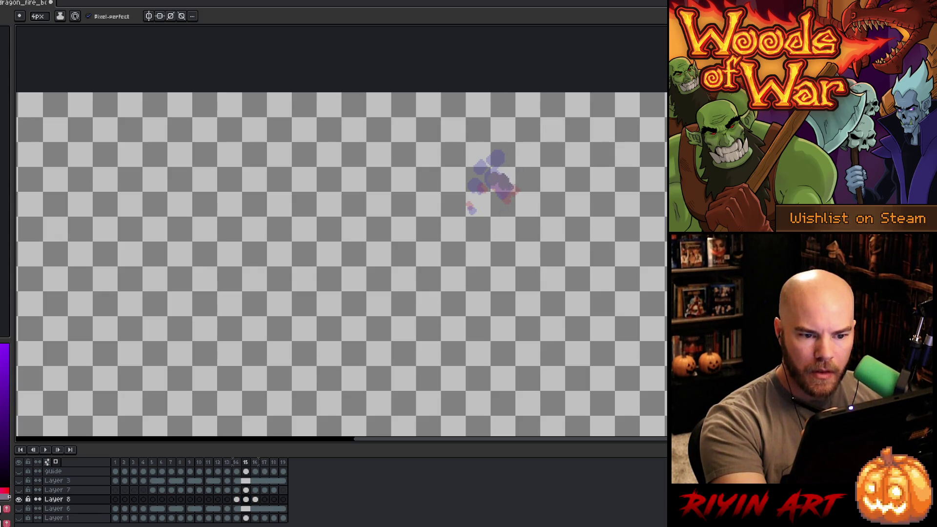
left_click_drag(494, 191, 497, 187)
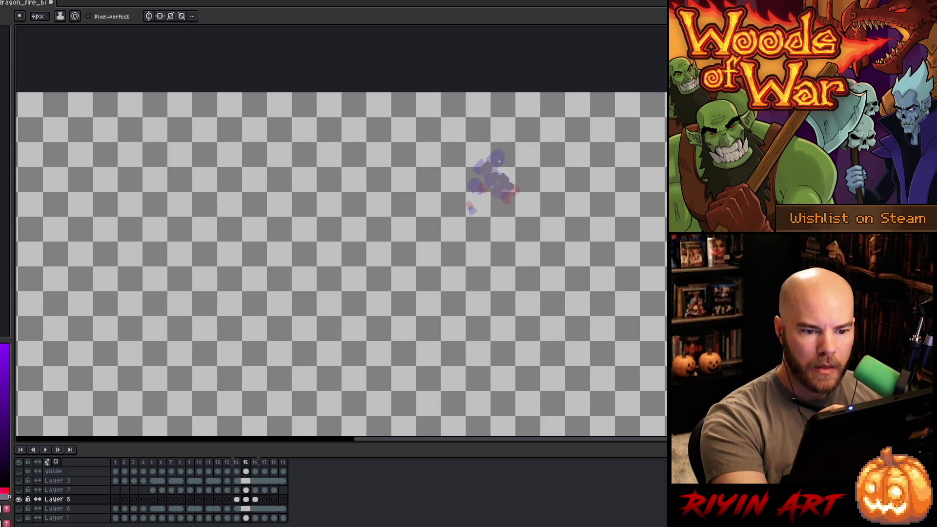
left_click_drag(484, 165, 491, 174)
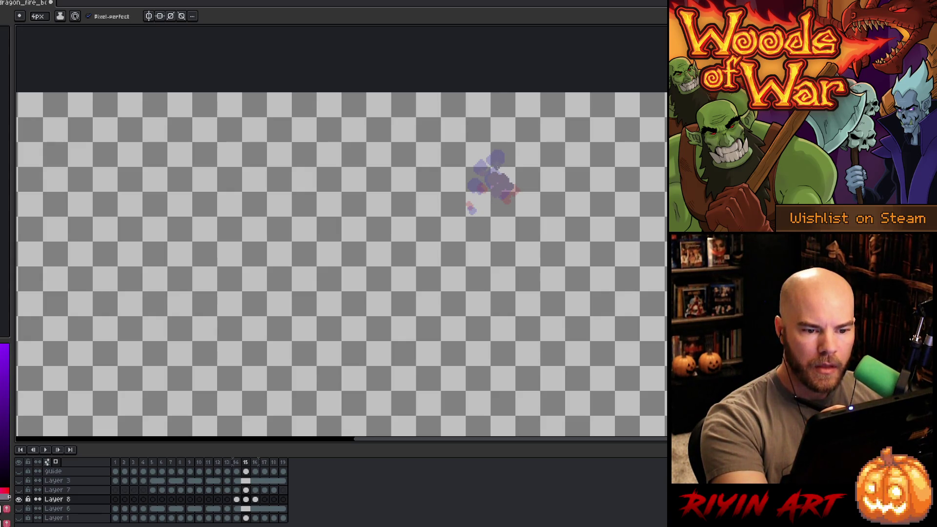
left_click(472, 209)
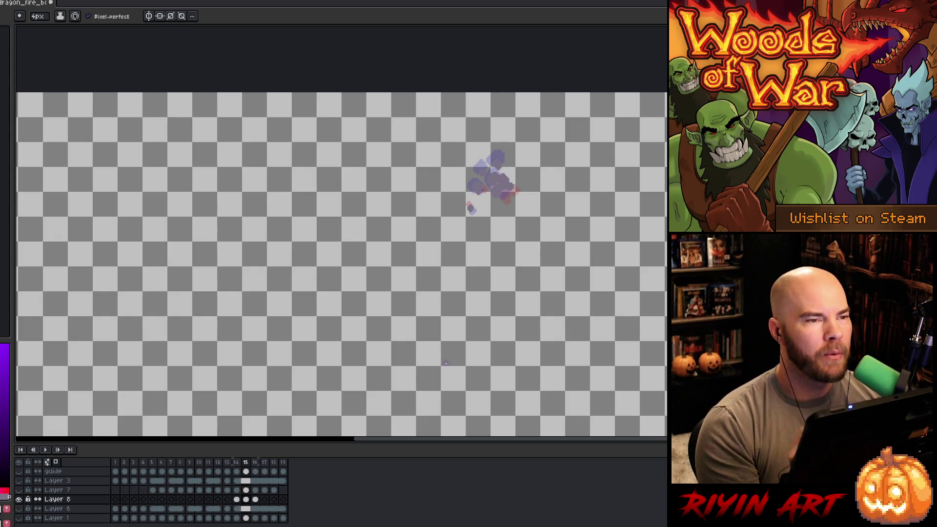
left_click(264, 499)
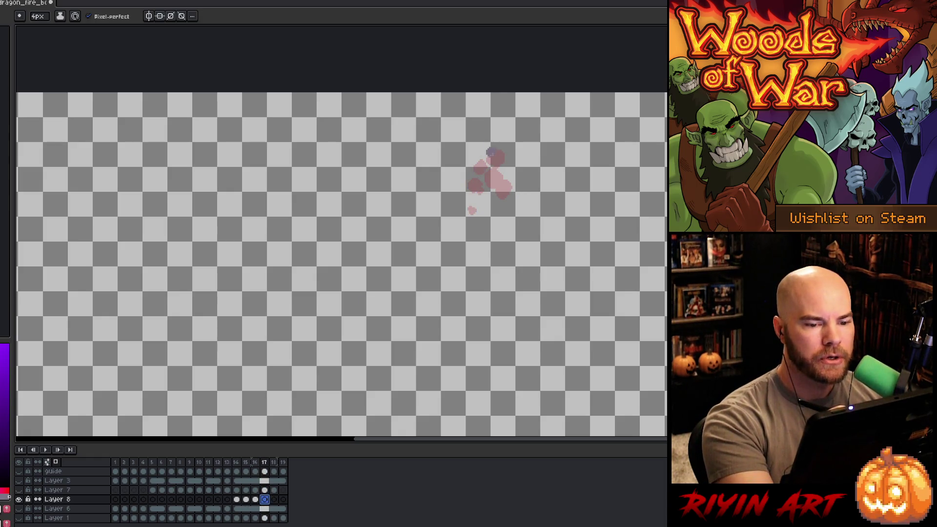
- Paint purple and blue smoke puffs above the red onion skin in frame 17, then go to frame 18
left_click(495, 151)
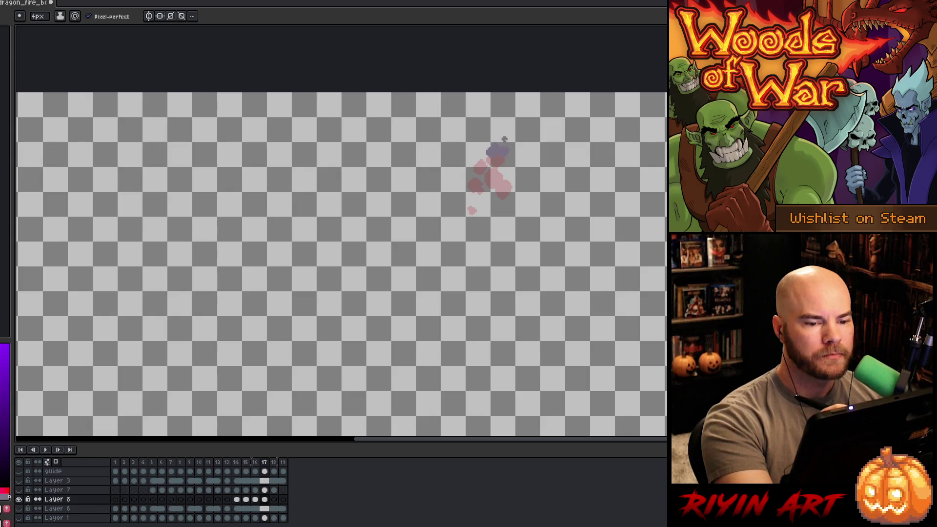
left_click_drag(486, 156, 495, 148)
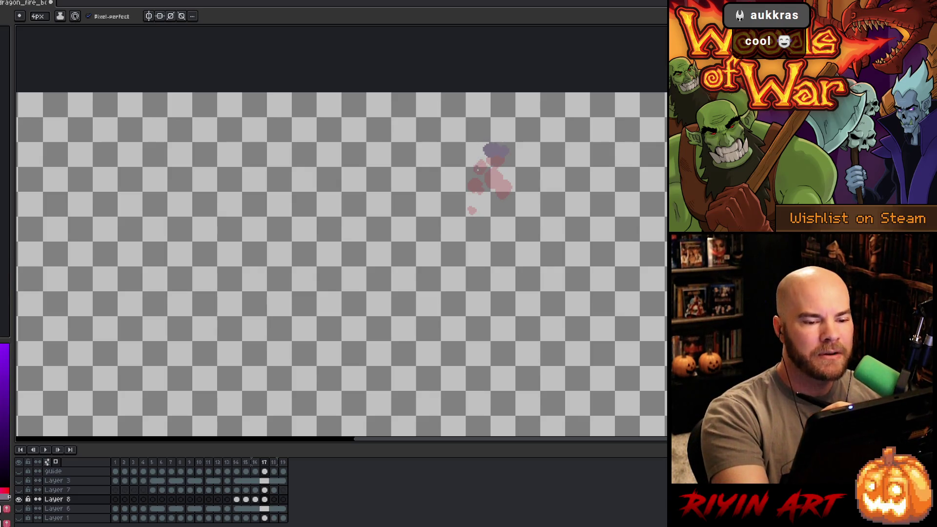
left_click_drag(476, 164, 473, 167)
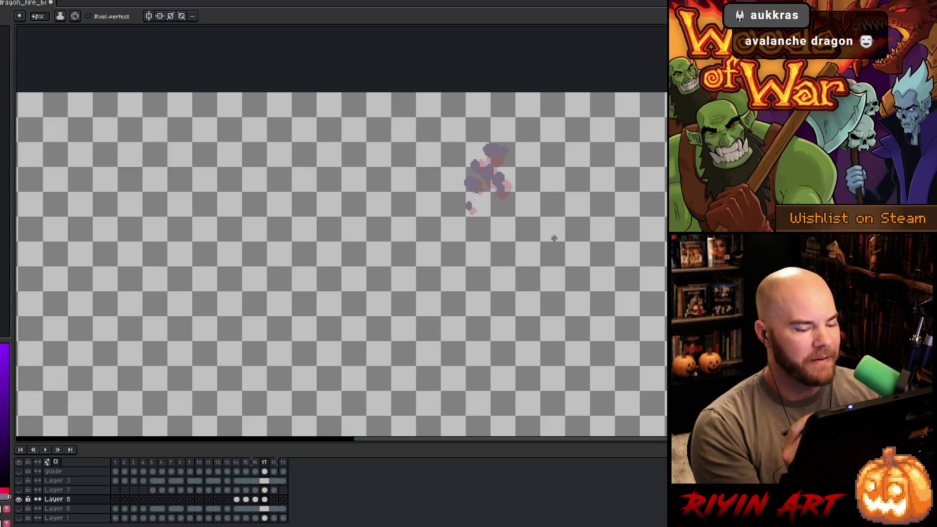
left_click(274, 500)
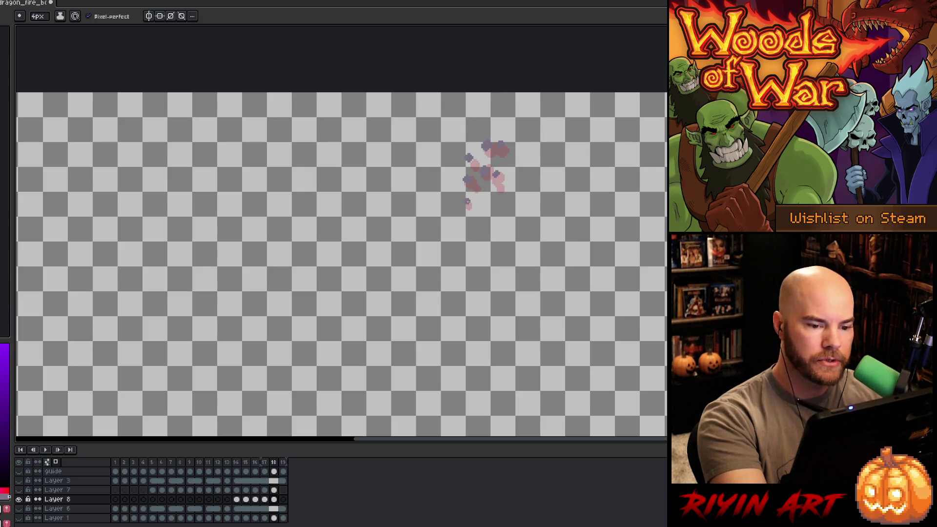
- On frame 19 set the pencil to a 1px brush, then turn the other scene layers back on
left_click(283, 501)
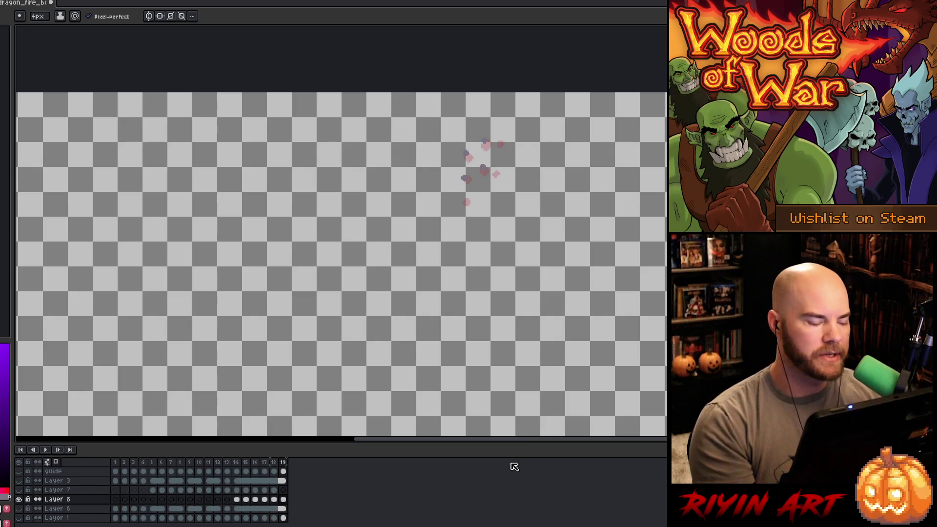
left_click(8, 192)
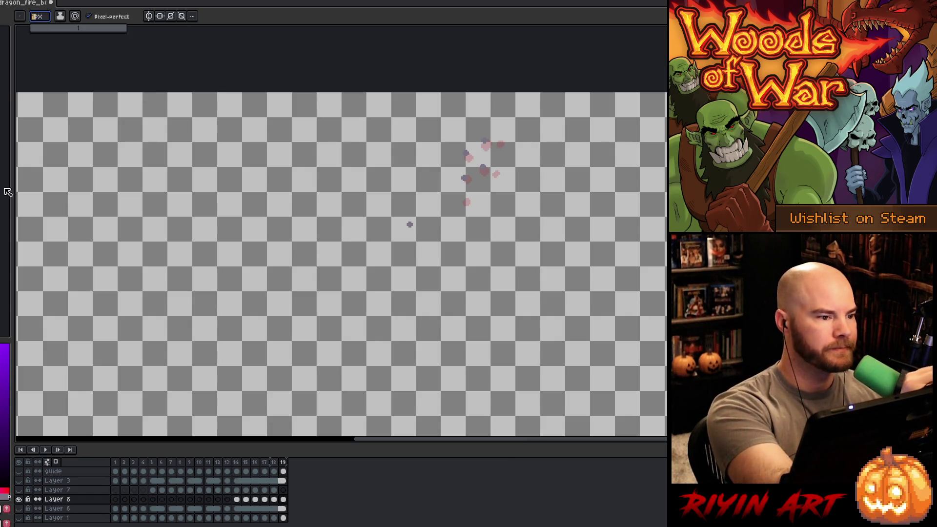
key("Return")
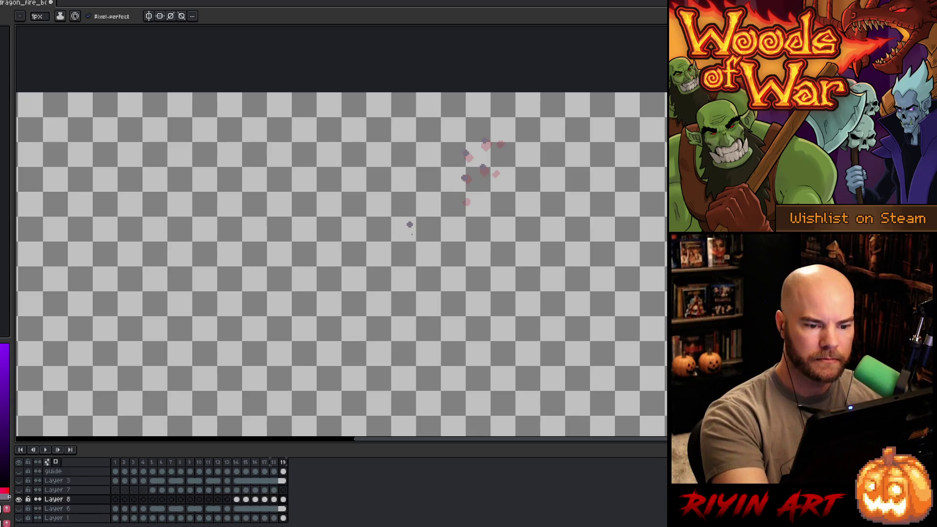
key("e")
key("b")
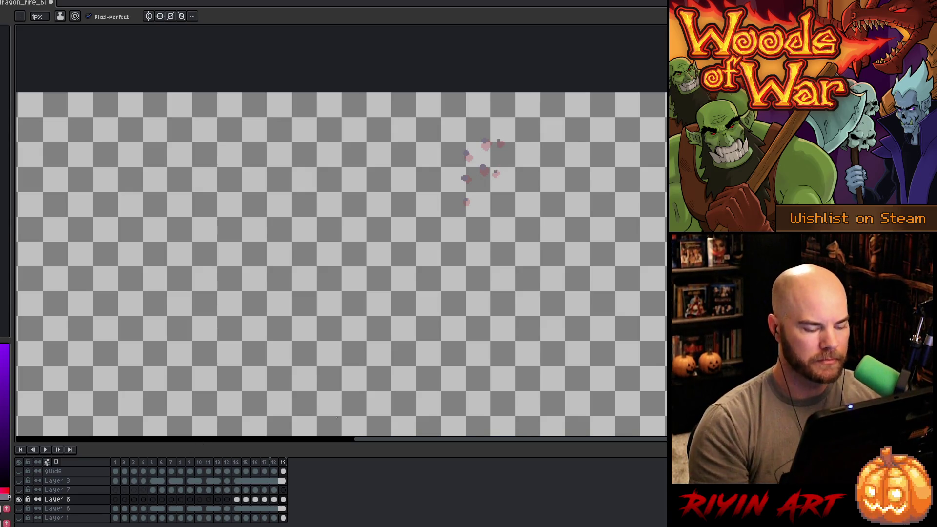
left_click(23, 501, "alt")
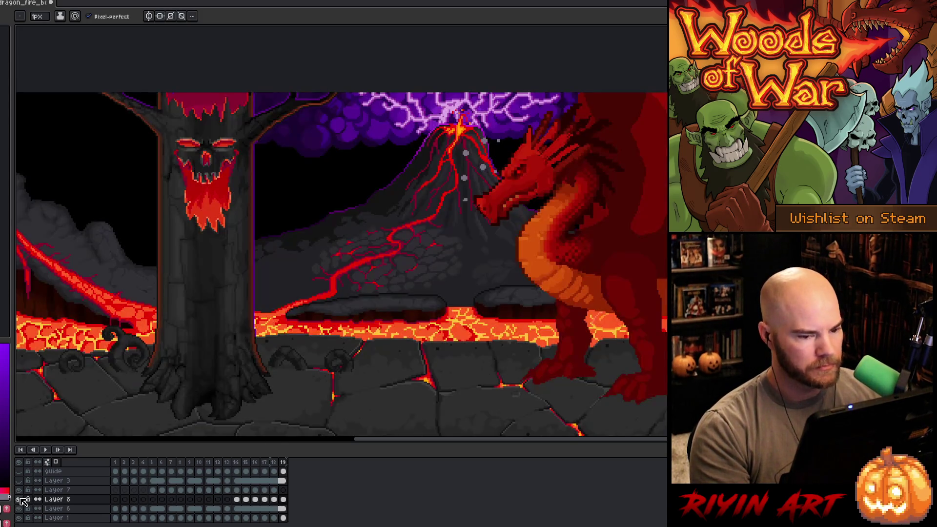
- Play the fire-breath animation with the new smoke and stop it
key("Return")
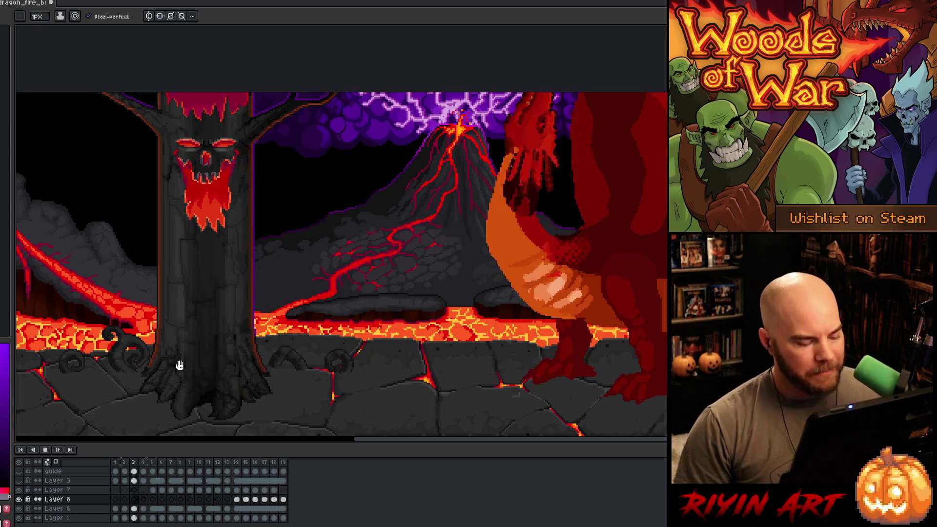
key("Return")
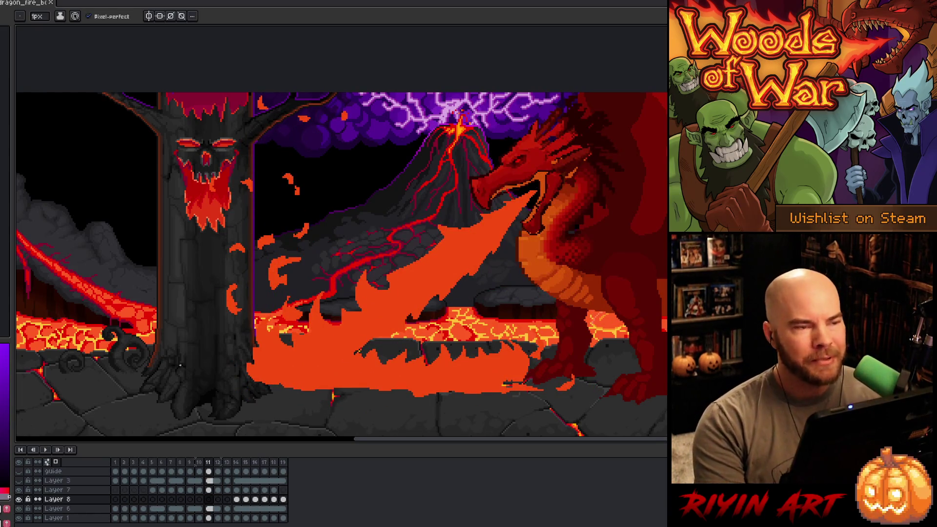
- Replay the fire-breath animation to check the dragon's body and leg alignment
key("Return")
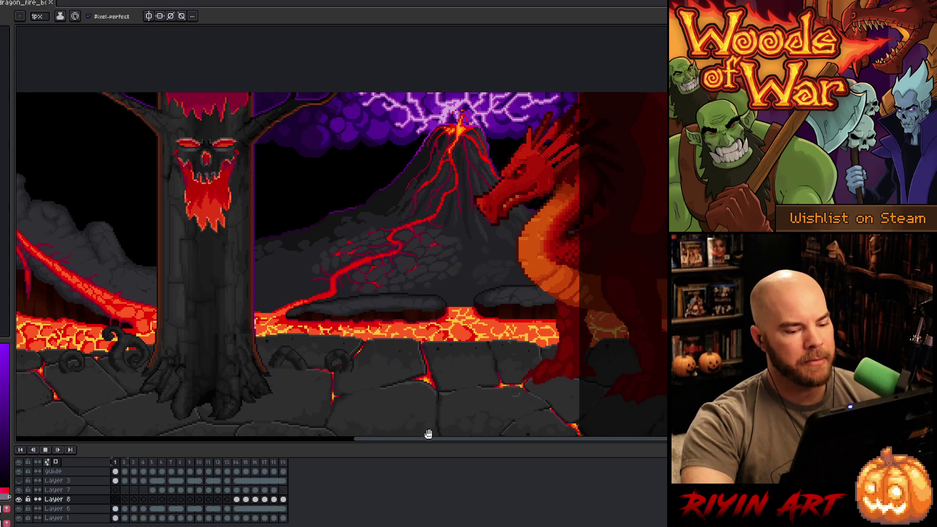
mouse_move(429, 439)
left_mouse_down()
mouse_move(443, 439)
mouse_move(389, 439)
left_mouse_up()
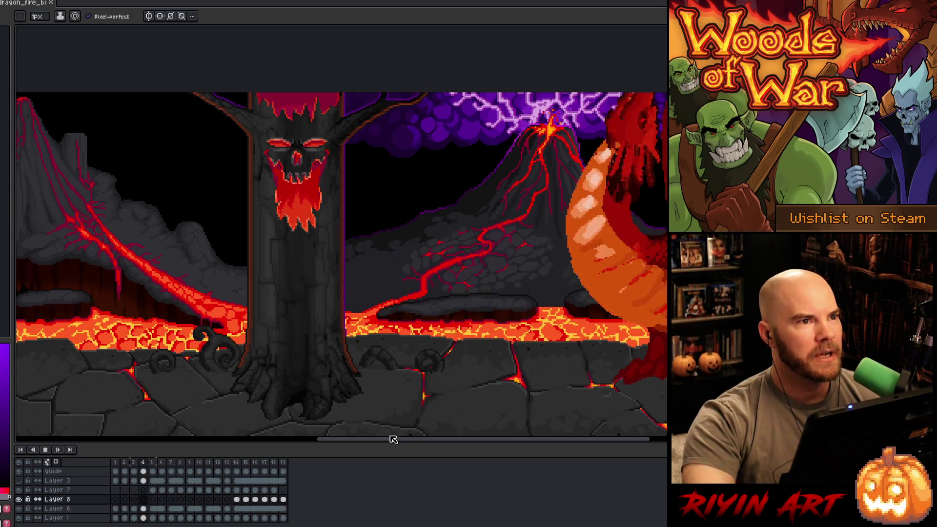
left_click_drag(394, 440, 477, 436)
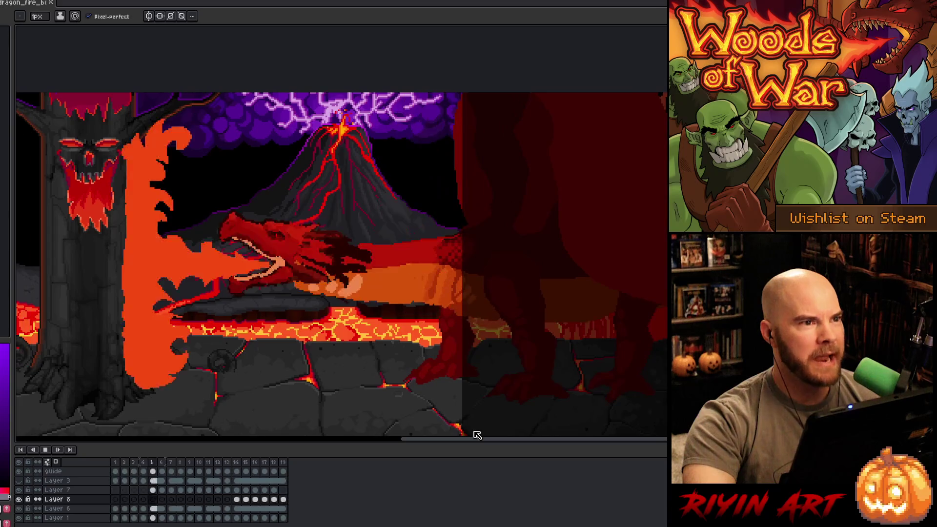
left_click(21, 471)
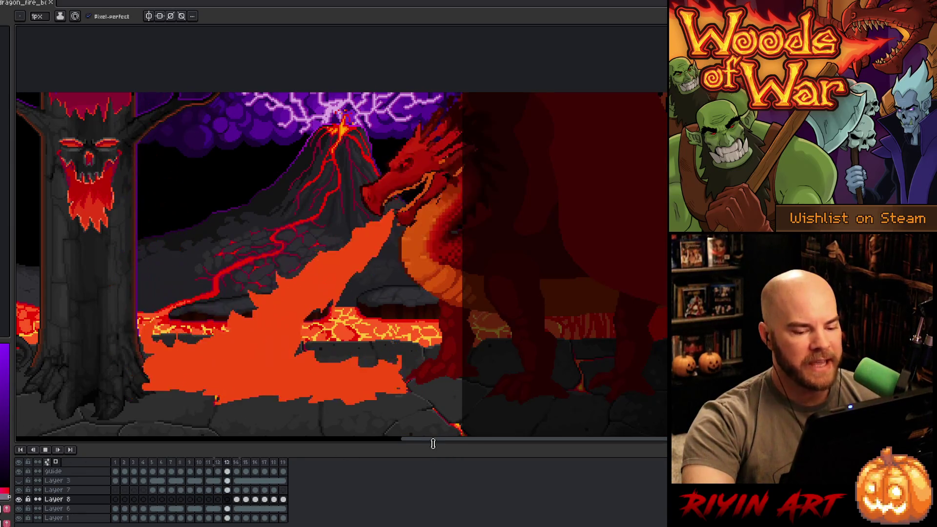
mouse_move(435, 444)
left_mouse_down()
mouse_move(342, 443)
mouse_move(366, 443)
mouse_move(354, 445)
left_mouse_up()
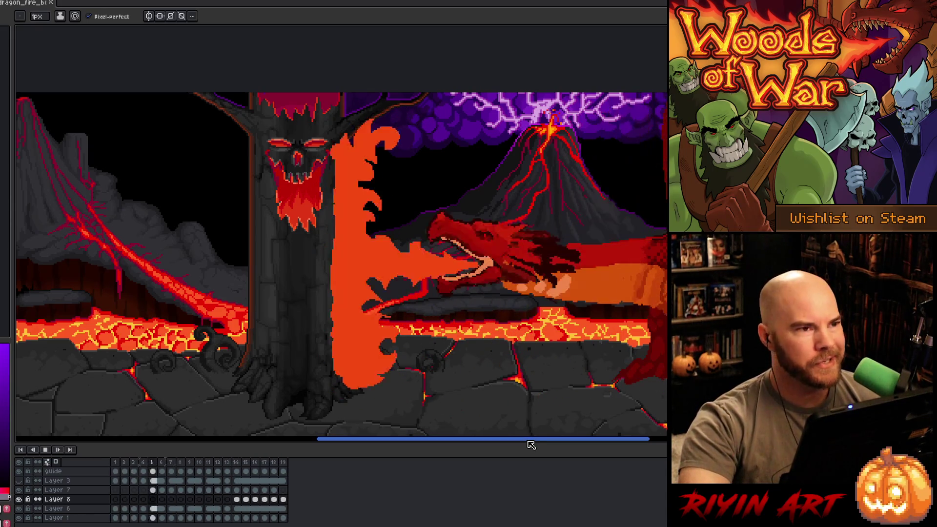
mouse_move(531, 445)
left_mouse_down()
mouse_move(624, 441)
mouse_move(605, 441)
left_mouse_up()
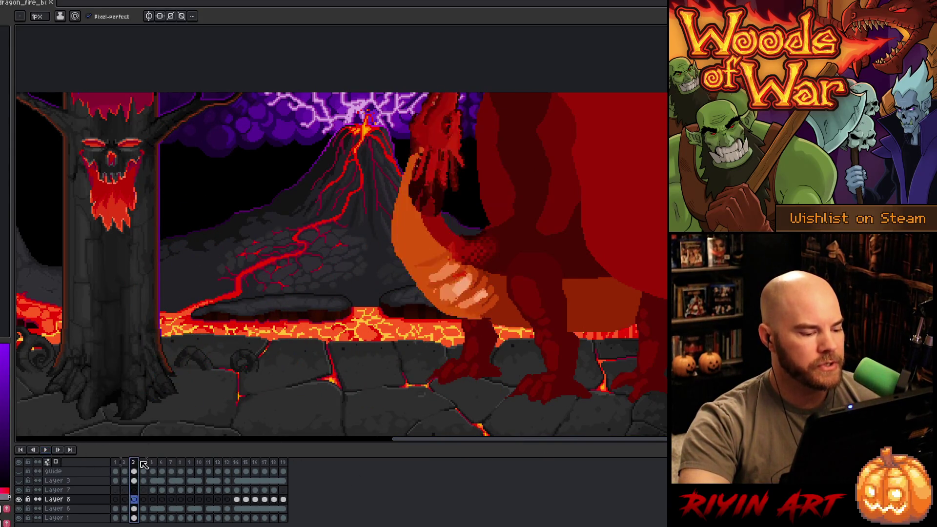
mouse_move(133, 462)
left_mouse_down()
mouse_move(209, 460)
mouse_move(120, 452)
mouse_move(217, 444)
mouse_move(128, 449)
mouse_move(274, 456)
mouse_move(119, 460)
left_mouse_up()
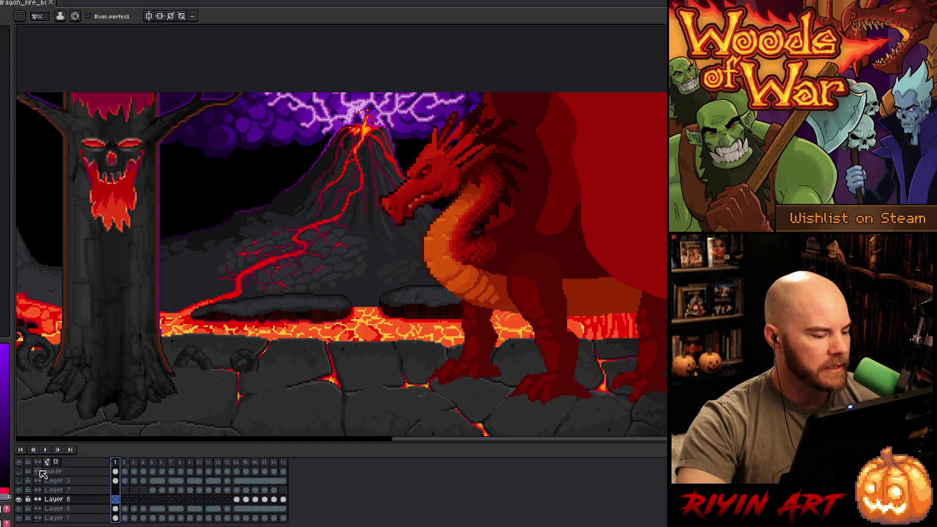
left_click(20, 473)
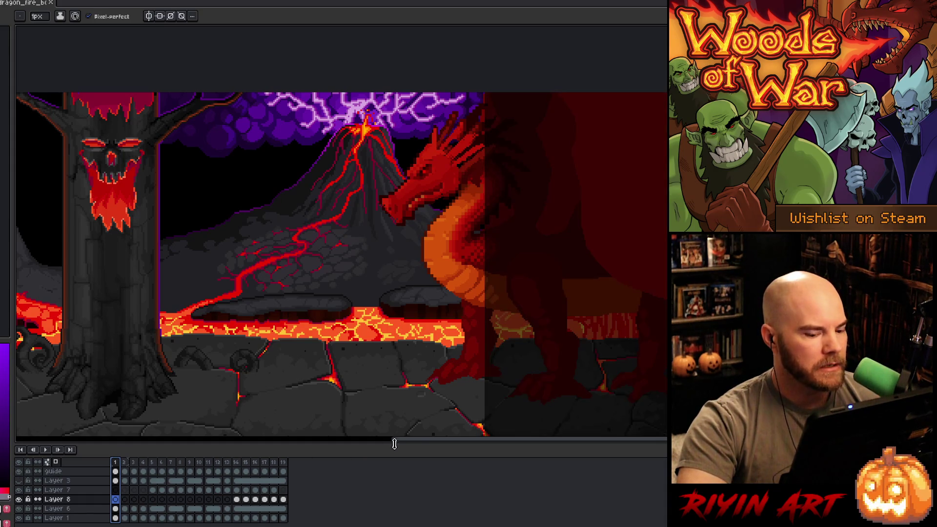
mouse_move(429, 443)
left_mouse_down()
mouse_move(323, 437)
mouse_move(357, 430)
mouse_move(349, 431)
left_mouse_up()
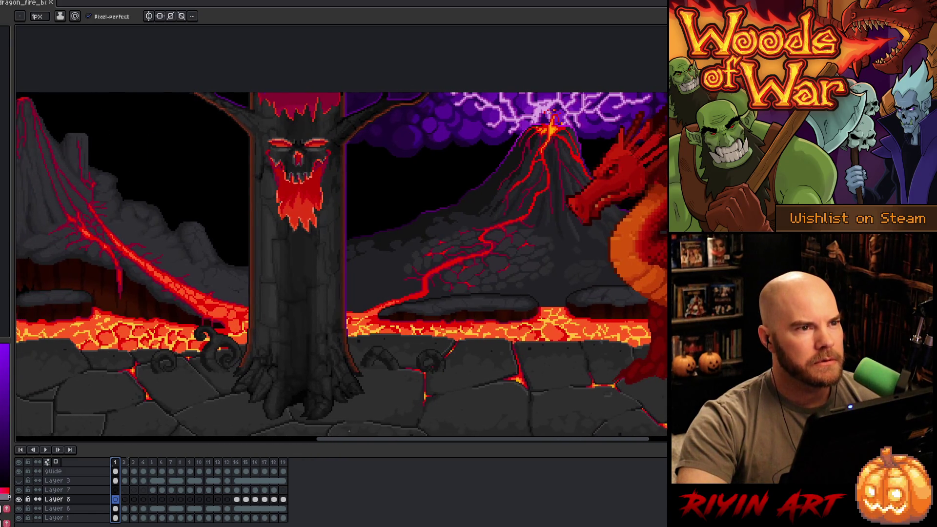
mouse_move(138, 466)
left_mouse_down()
mouse_move(293, 471)
mouse_move(150, 464)
left_mouse_up()
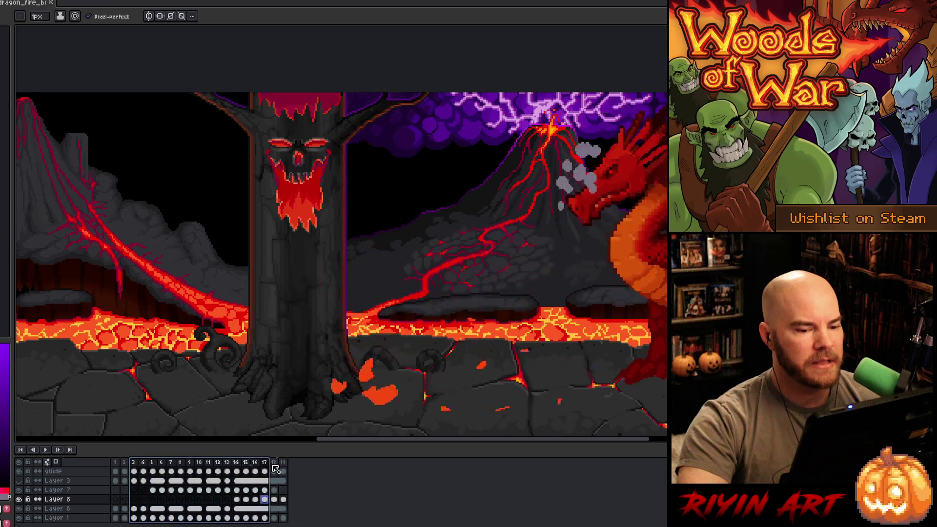
- Play the animation from frame 1 and stop it
left_click(117, 462)
key("Return")
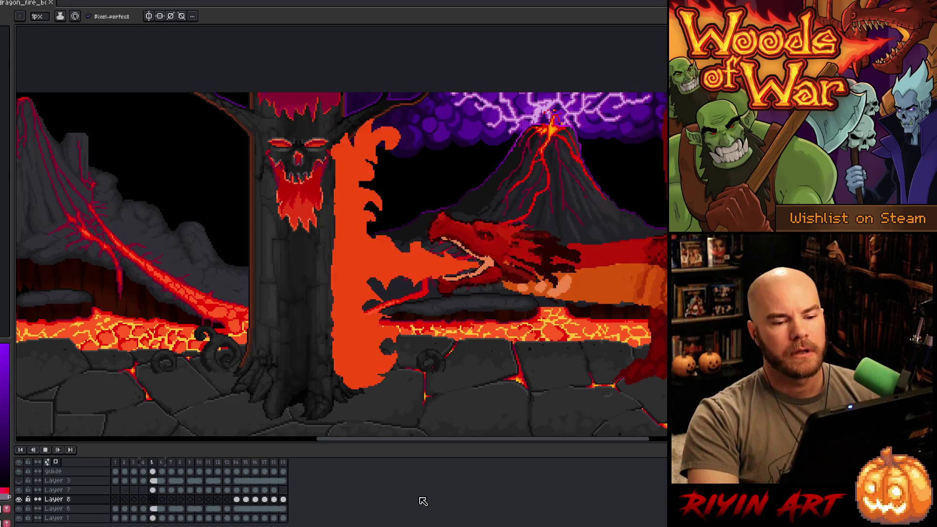
key("Return")
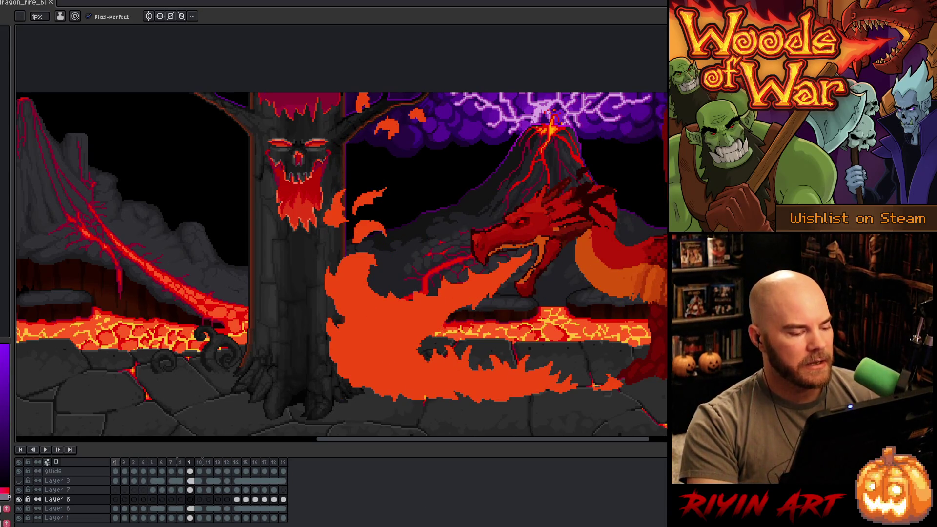
- Step from frame 1 to frame 6, settle on frame 5, and pan the view right with the hand tool
left_click(116, 462)
key("Right")
key("Right")
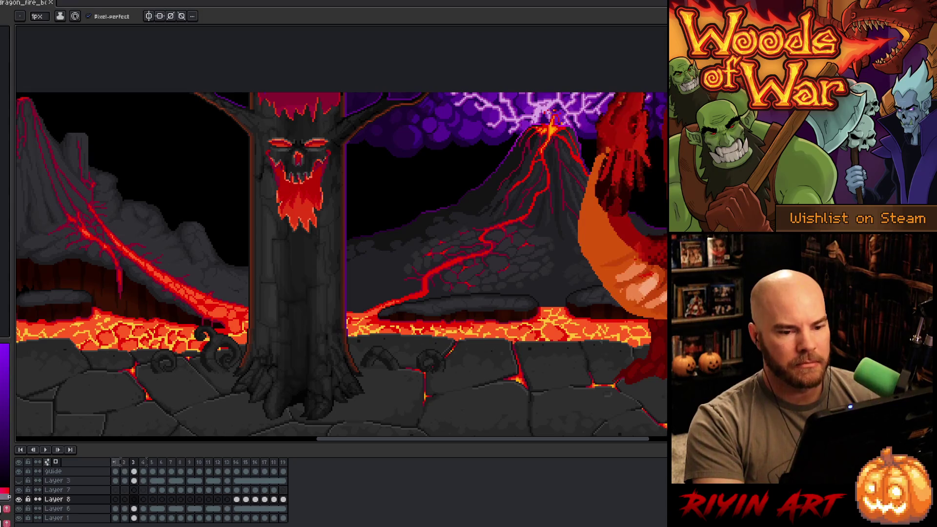
key("Right")
key("Right")
key("Right")
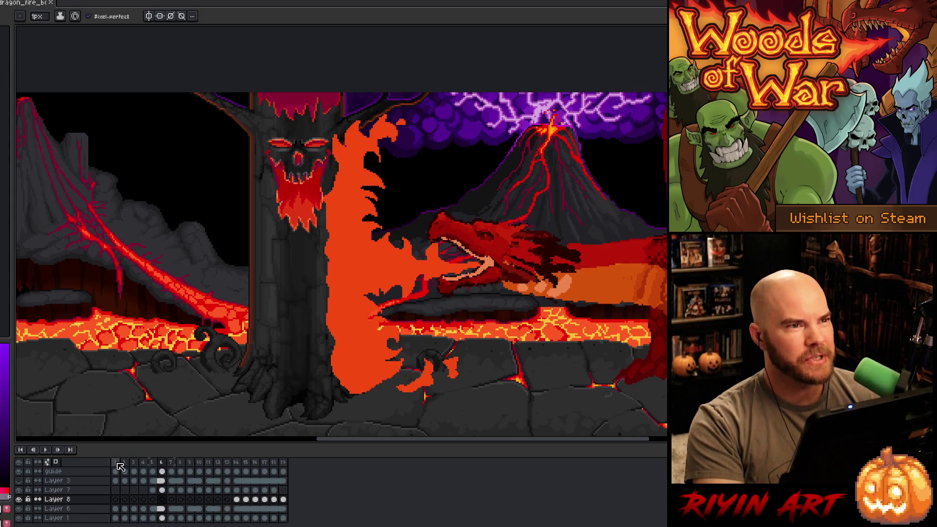
key("Left")
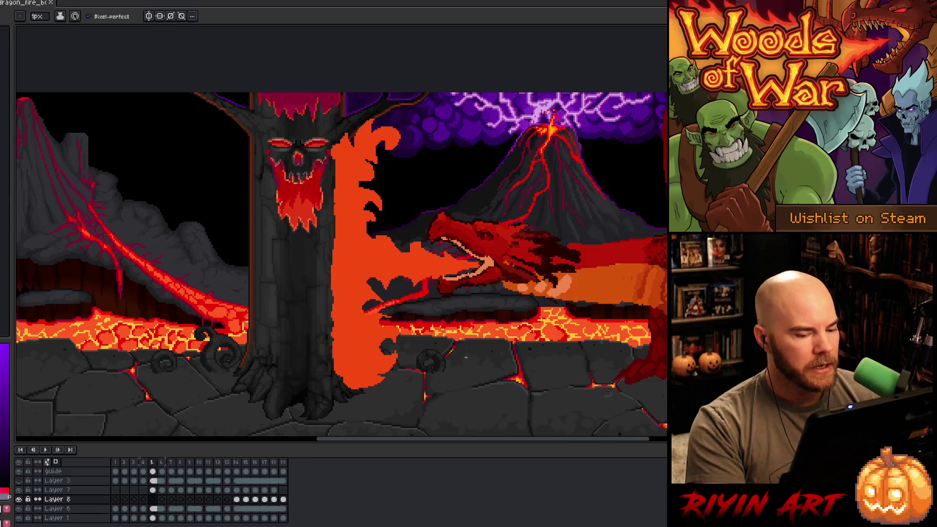
key("h")
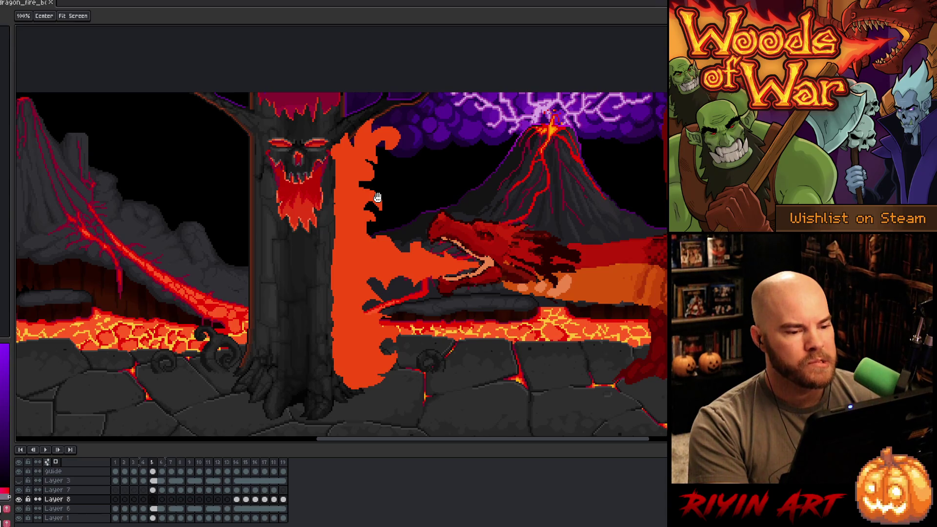
mouse_move(371, 440)
left_mouse_down()
mouse_move(432, 443)
mouse_move(400, 450)
left_mouse_up()
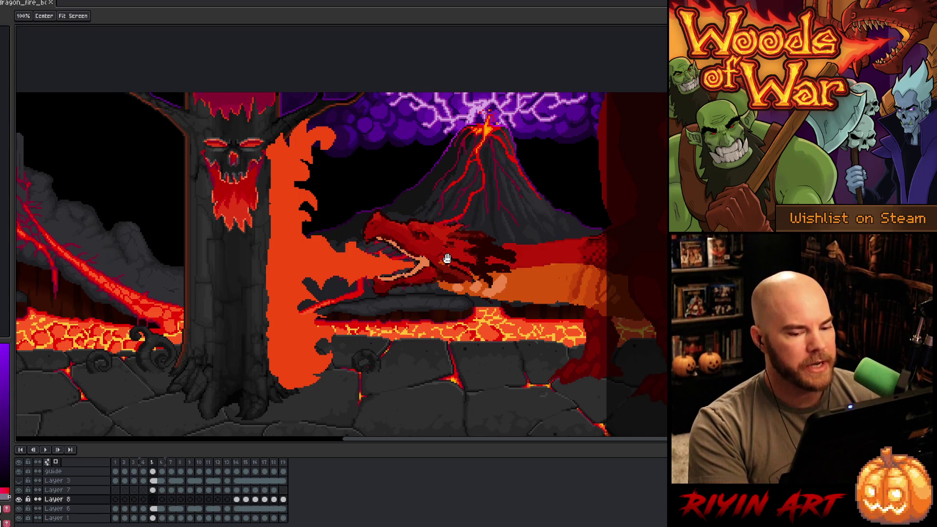
mouse_move(471, 441)
left_mouse_down()
mouse_move(560, 441)
mouse_move(450, 426)
mouse_move(542, 418)
mouse_move(506, 412)
left_mouse_up()
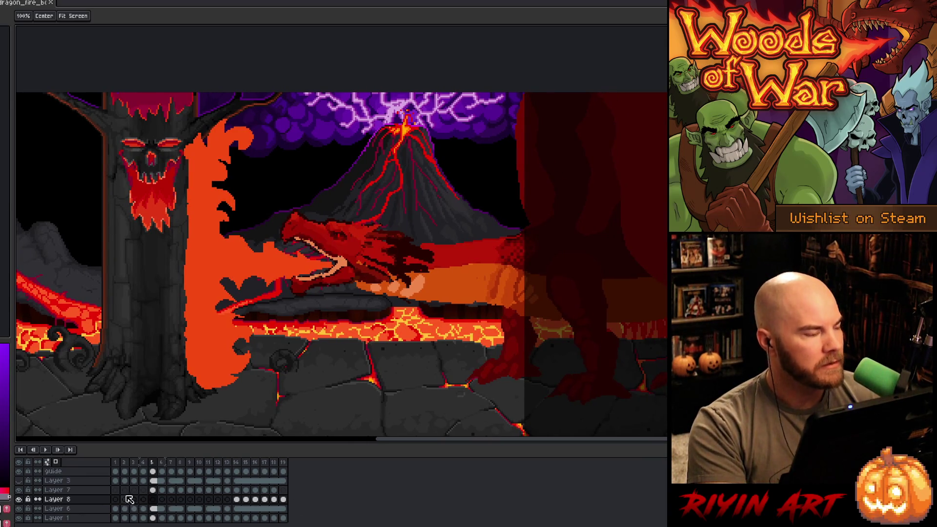
right_click(340, 235)
- Save the animation as dragon_fire_boss_v3.aseprite, changing v2 to v3 in the file name
key("Escape")
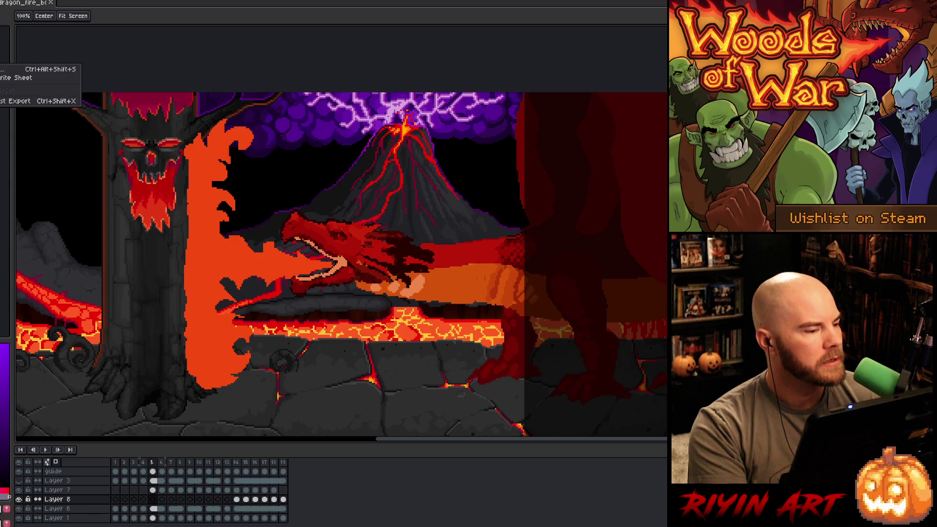
left_click(2, 60)
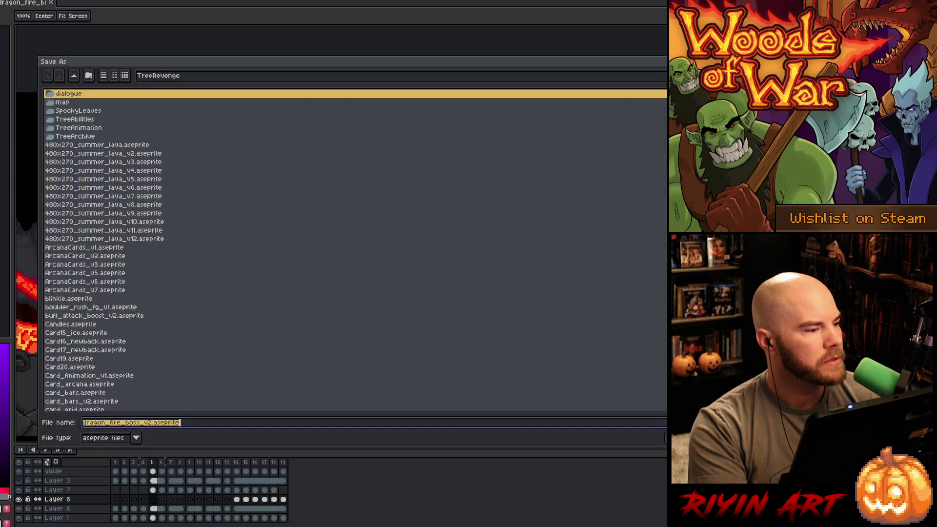
left_click(148, 425)
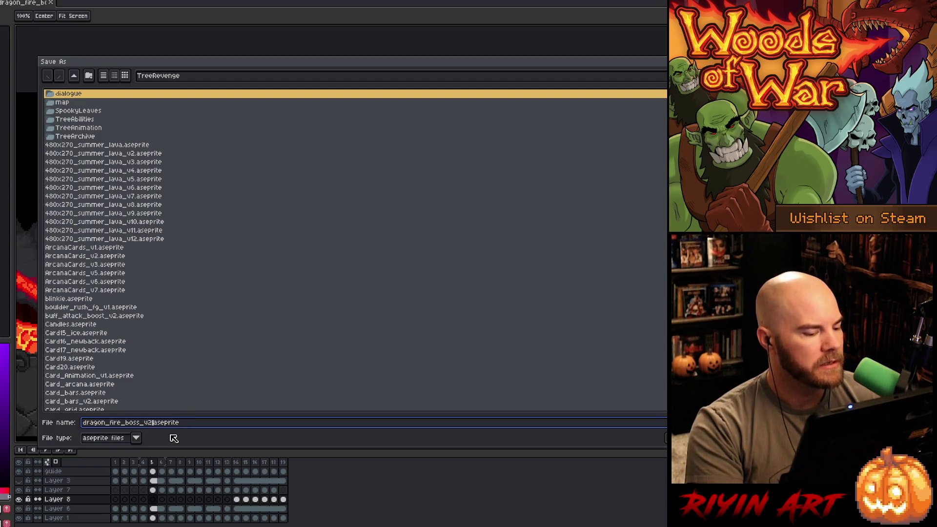
key("BackSpace")
type("3")
key("Return")
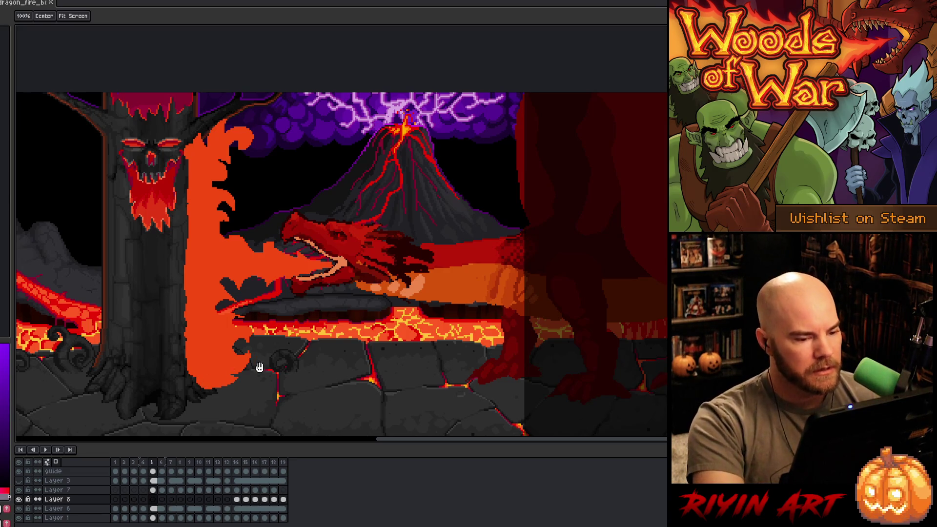
mouse_move(368, 352)
left_mouse_down()
mouse_move(348, 298)
mouse_move(303, 276)
left_mouse_up()
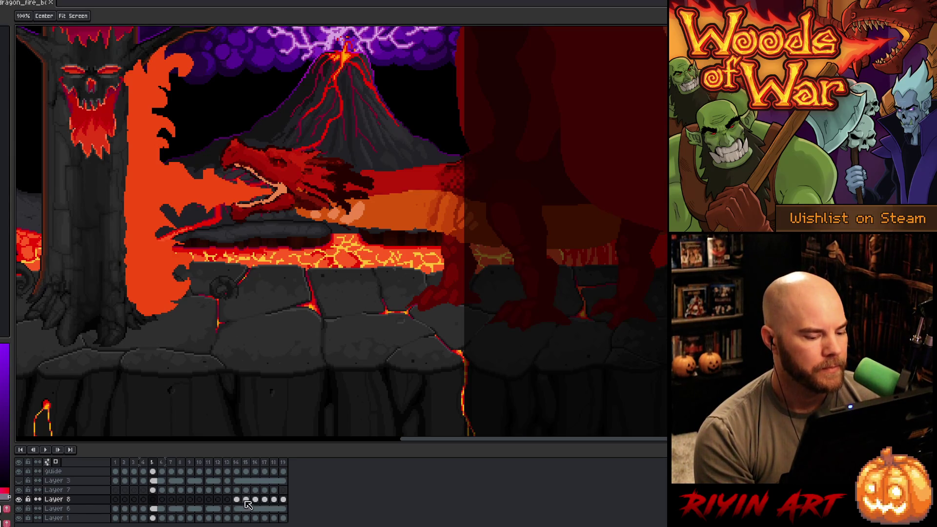
- Select Layer 7 and 8 cels across frames 7–19 and zoom out to frame the dragon
mouse_move(284, 491)
left_mouse_down()
mouse_move(162, 500)
mouse_move(117, 516)
left_mouse_up()
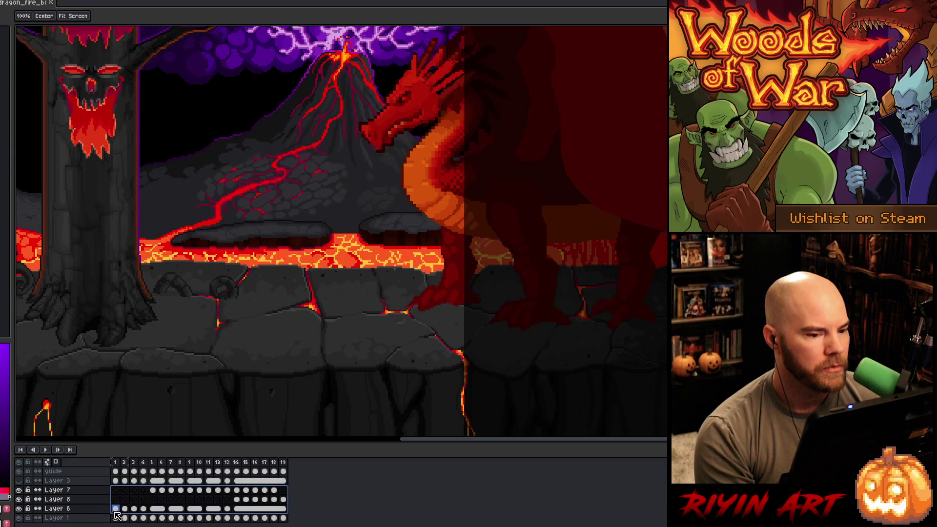
scroll(300, 222, "down", 1)
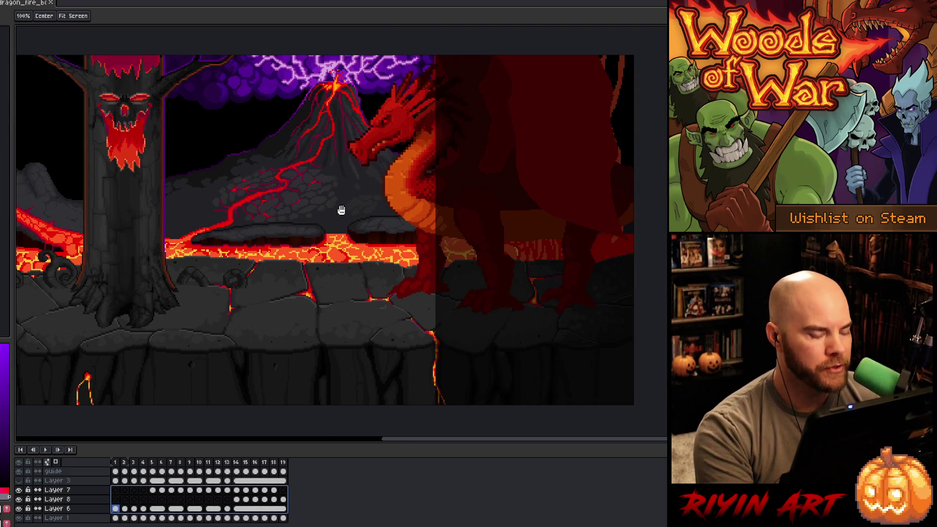
left_click_drag(360, 194, 362, 224)
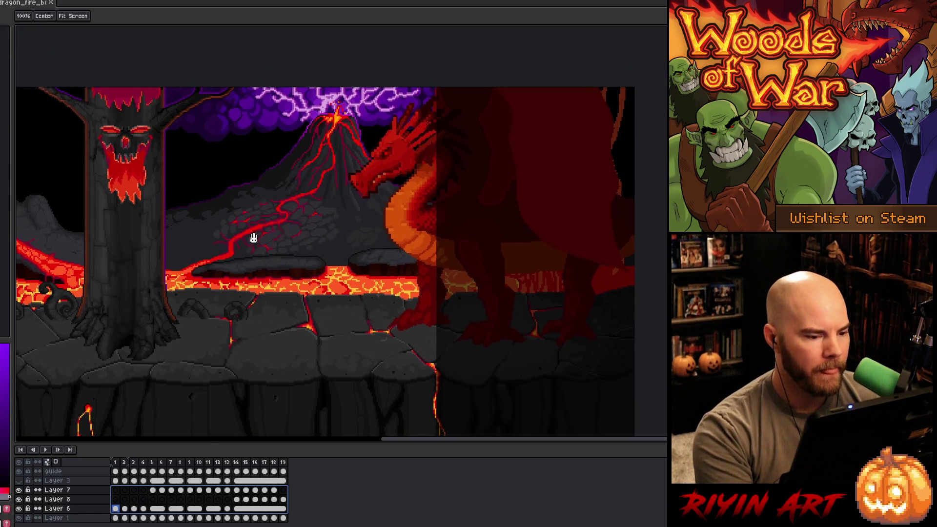
left_click_drag(254, 238, 265, 219)
key("v")
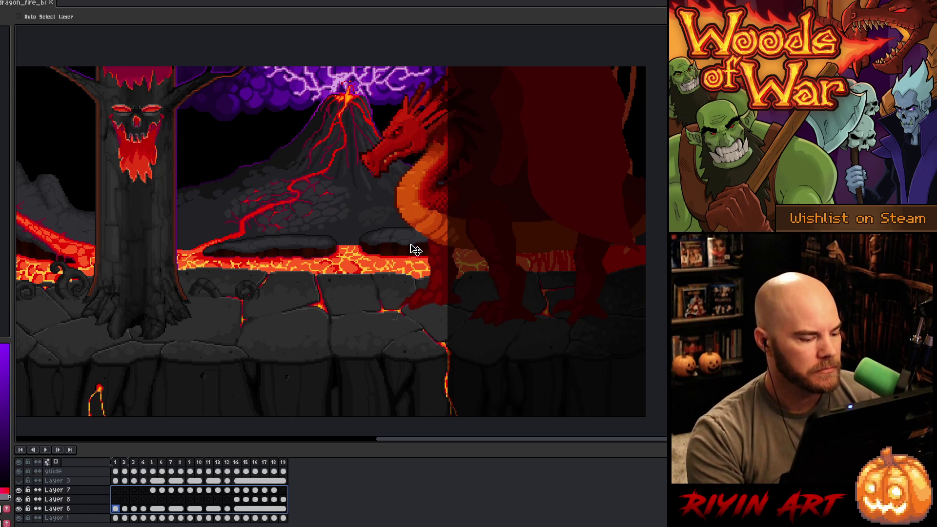
- On an early frame, shift the dragon about 50 px right, then nudge it slightly back left
scroll(234, 493, "down", 1)
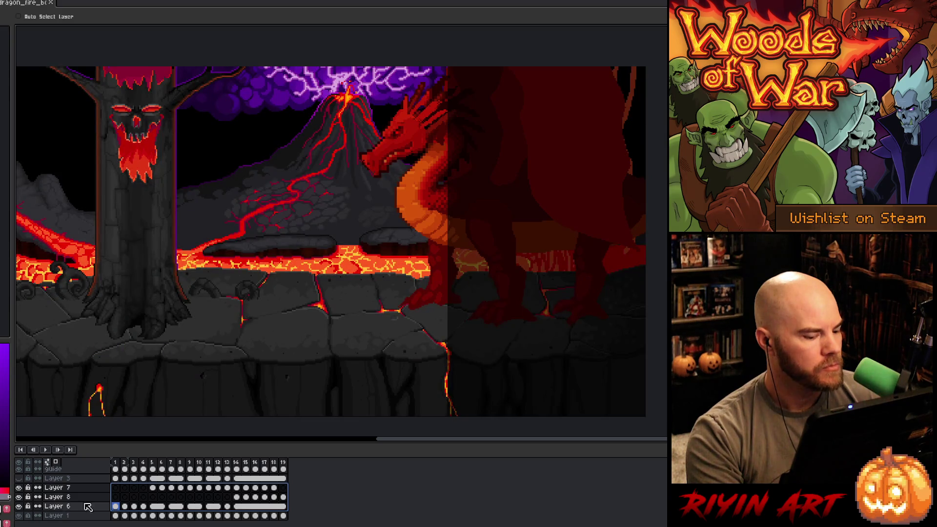
mouse_move(276, 502)
left_mouse_down()
mouse_move(282, 497)
mouse_move(122, 511)
left_mouse_up()
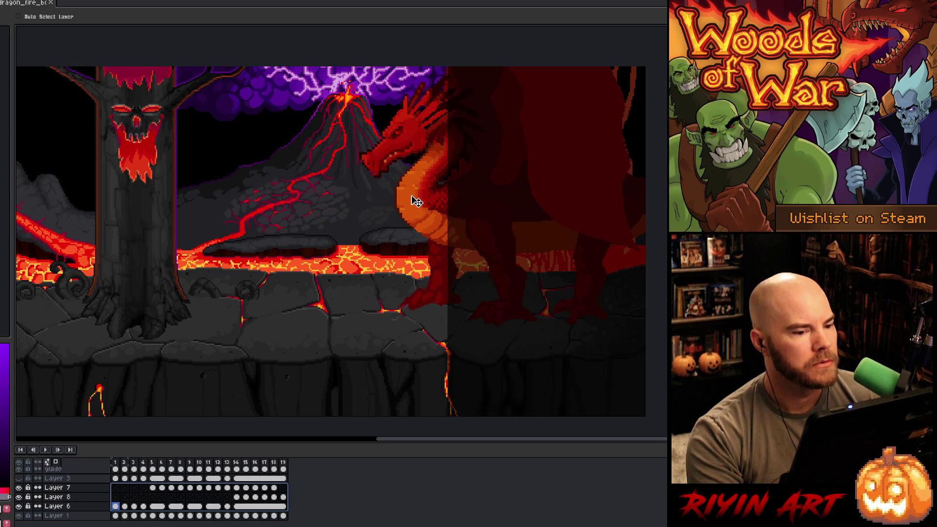
mouse_move(417, 202)
left_mouse_down()
mouse_move(473, 198)
mouse_move(464, 204)
left_mouse_up()
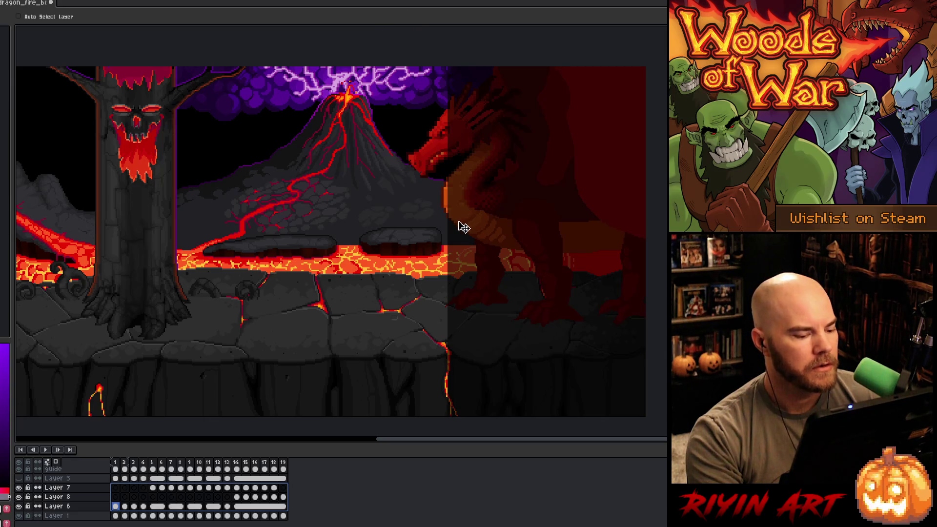
left_click_drag(522, 224, 519, 224)
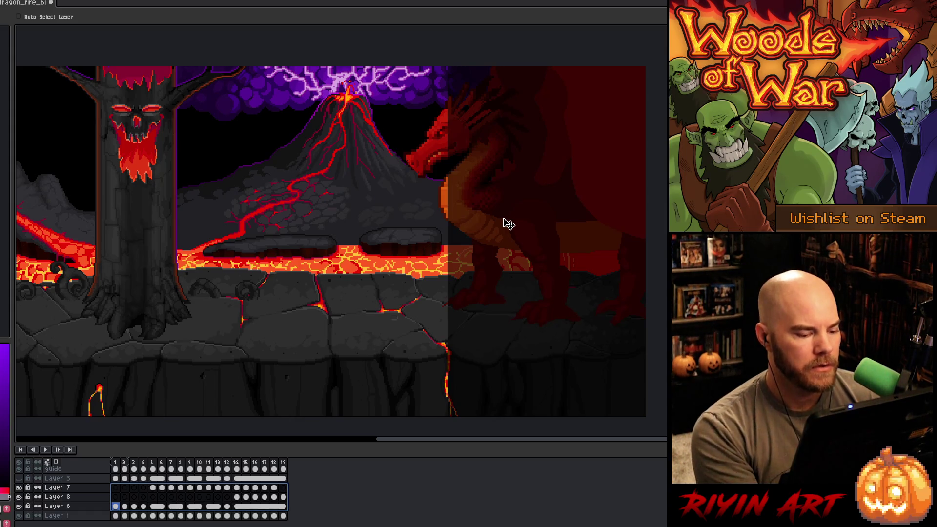
- Select frames 1–15 across all layers and preview the motion
mouse_move(115, 469)
left_mouse_down()
mouse_move(271, 468)
mouse_move(116, 464)
left_mouse_up()
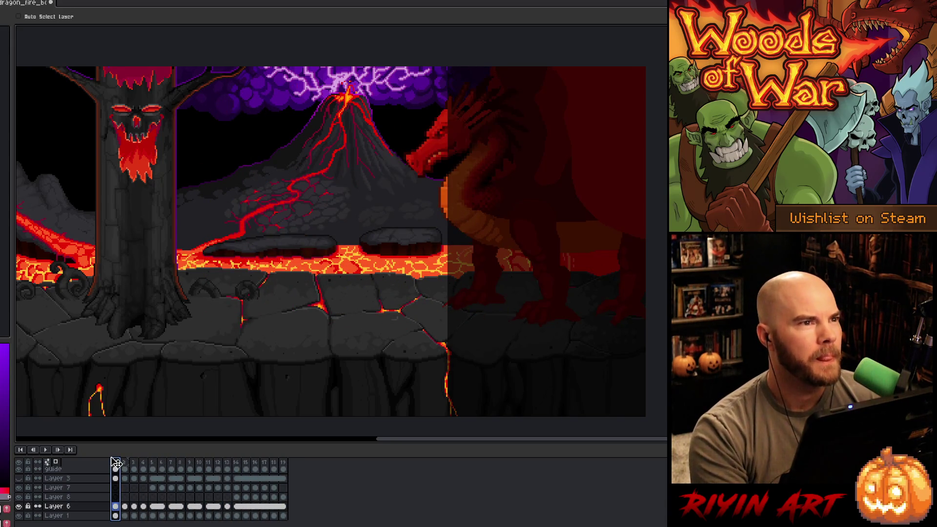
key("Return")
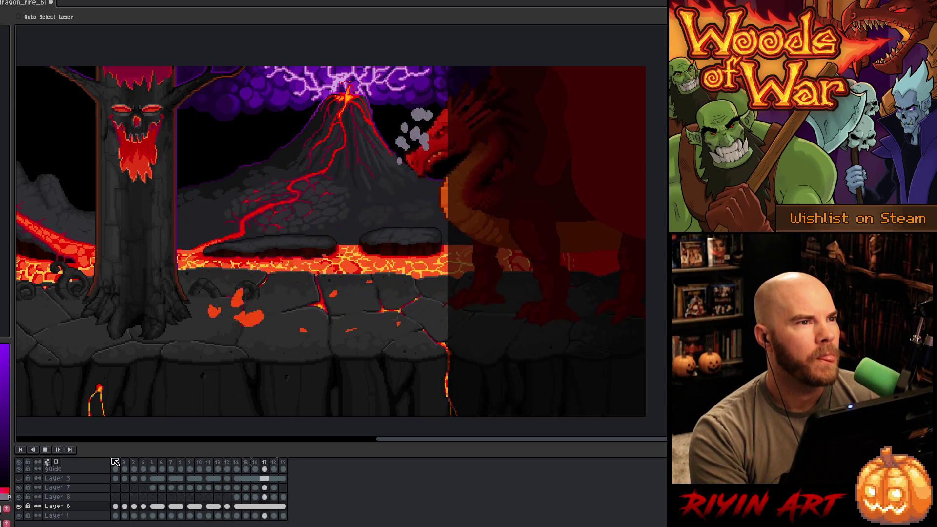
key("Return")
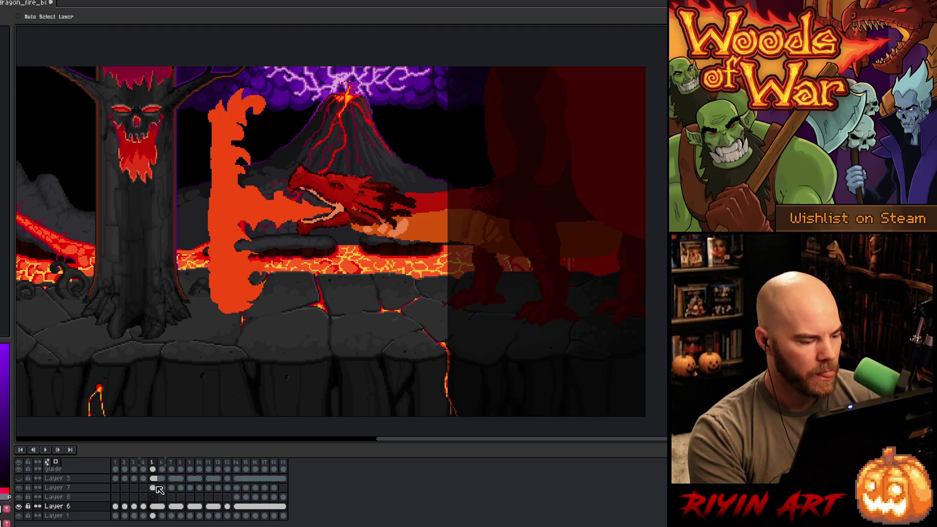
- Shift the Layer 7 flame blast in frames 5–18 about 75 px left and preview it
left_click_drag(276, 488, 153, 488)
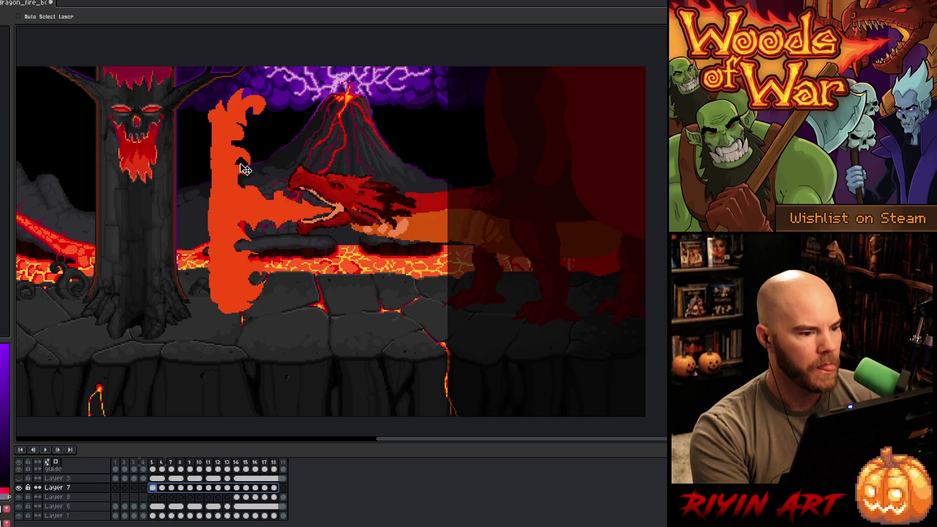
left_click_drag(233, 205, 200, 211)
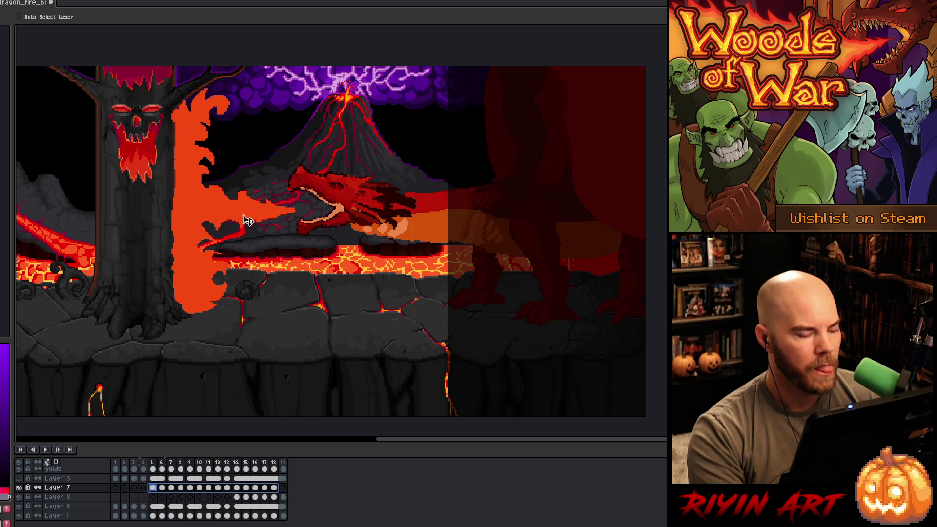
key("Return")
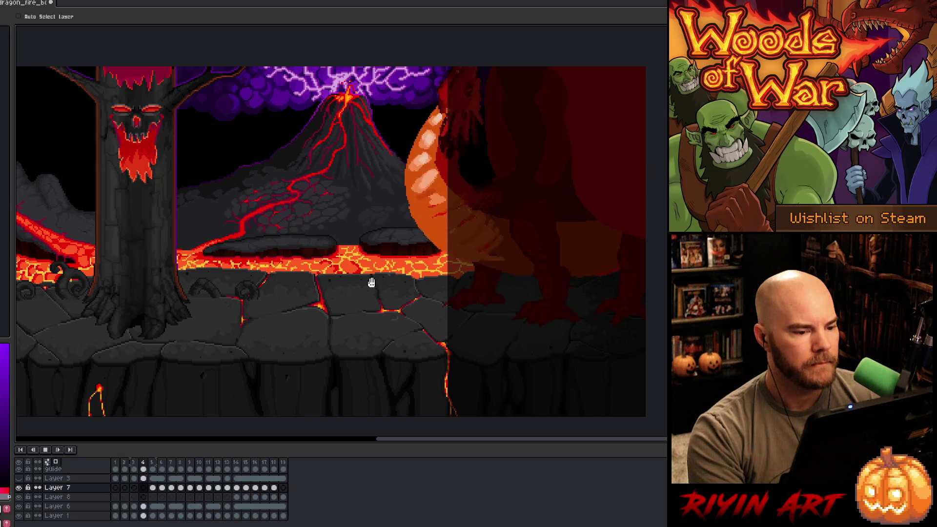
key("Return")
key("Return")
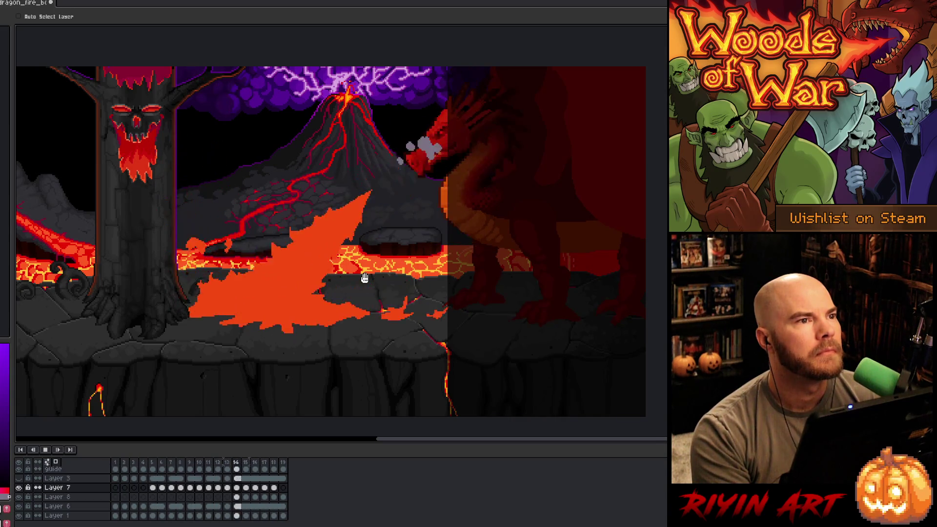
key("Return")
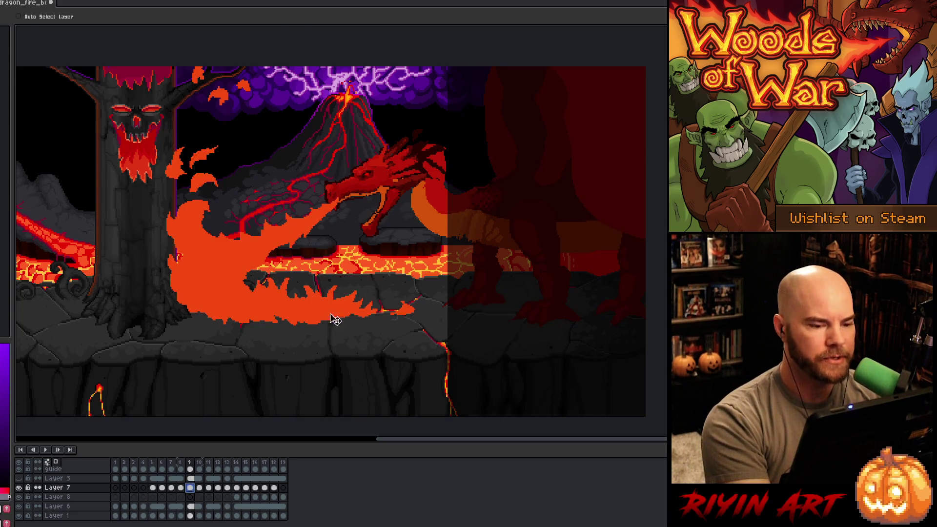
- Lasso the flames in frames 9 and 8 and move them toward the dragon's mouth
key("m")
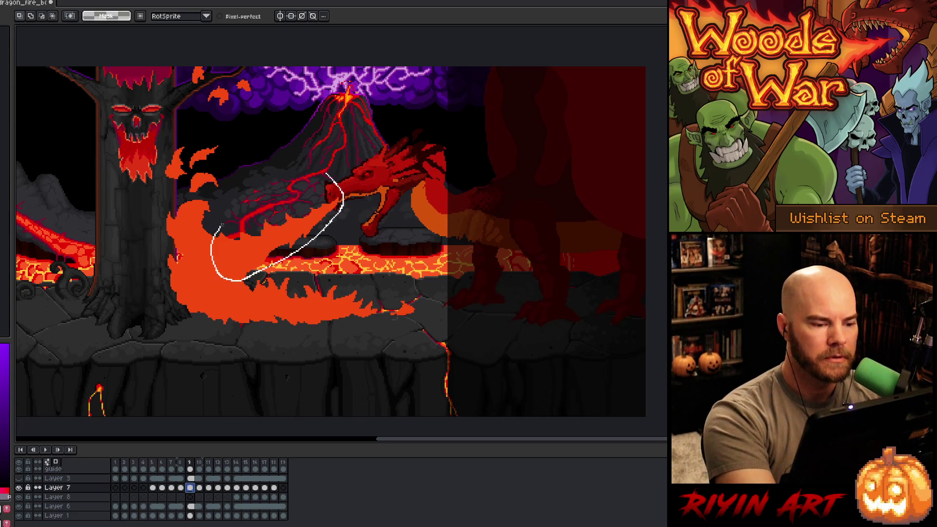
left_click_drag(222, 225, 221, 230)
left_click_drag(255, 260, 273, 271)
left_click_drag(344, 187, 237, 229)
left_click(180, 488)
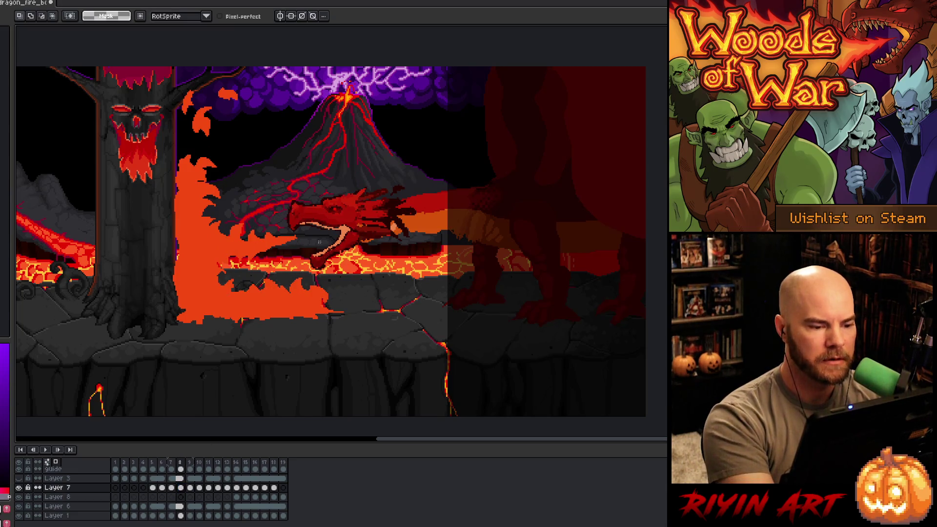
left_click_drag(314, 225, 273, 209)
left_click_drag(253, 261, 246, 267)
left_click(435, 256)
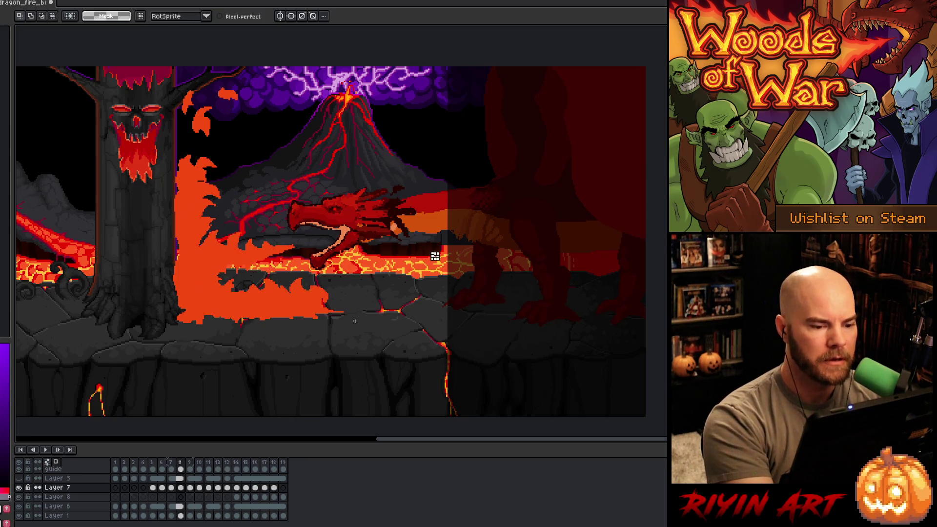
- Realign the frame 7 flames, then step through frames 6–9 to check them
left_click(173, 487)
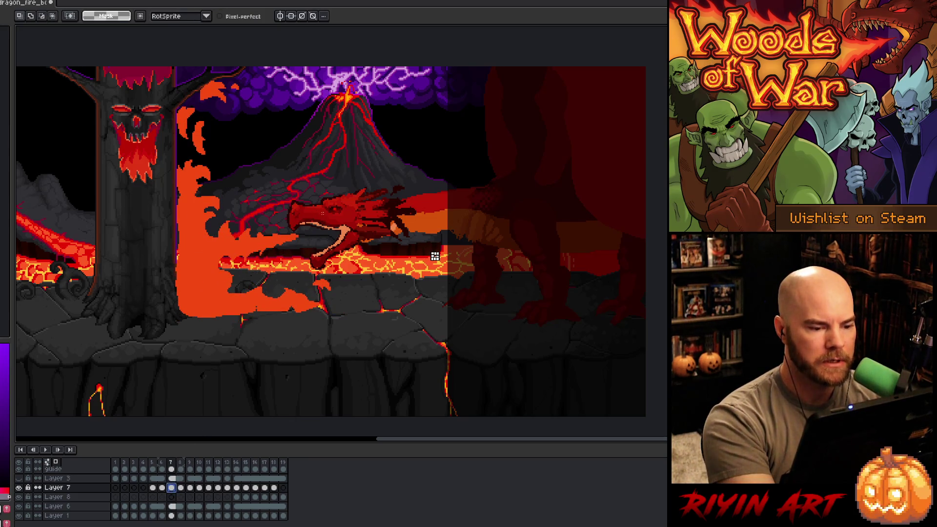
left_click_drag(323, 222, 215, 225)
left_click_drag(264, 251, 261, 262)
left_click(311, 328)
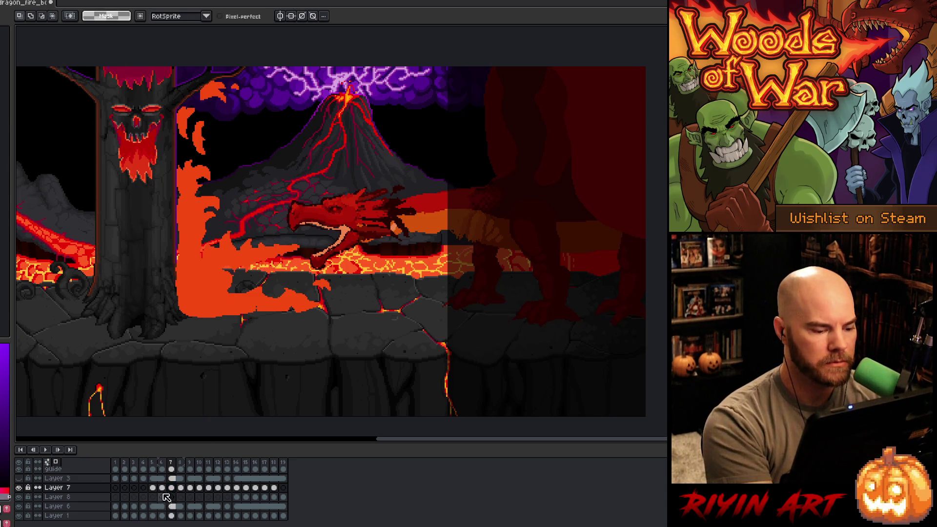
left_click(165, 488)
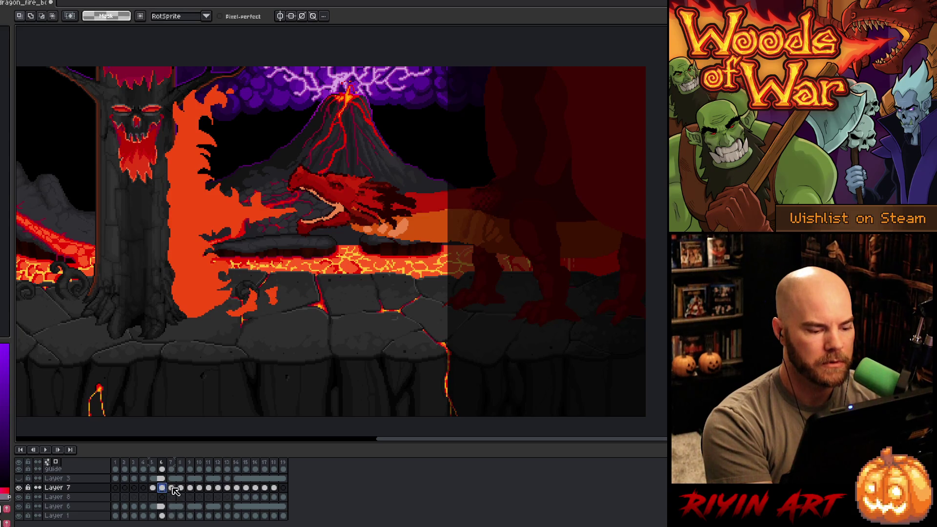
left_click(172, 488)
left_click(181, 488)
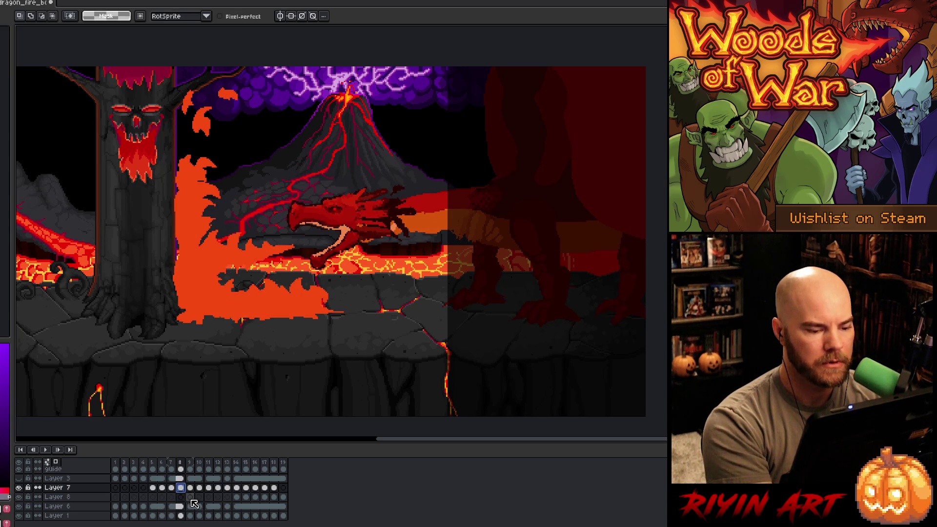
left_click(191, 489)
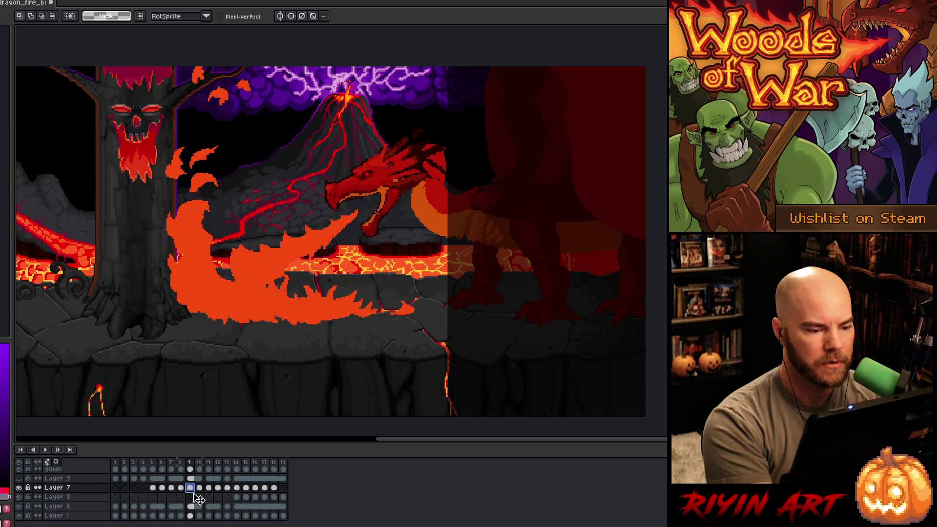
- Lasso the frame 10 flames on Layer 7 and reposition them
left_click(200, 489)
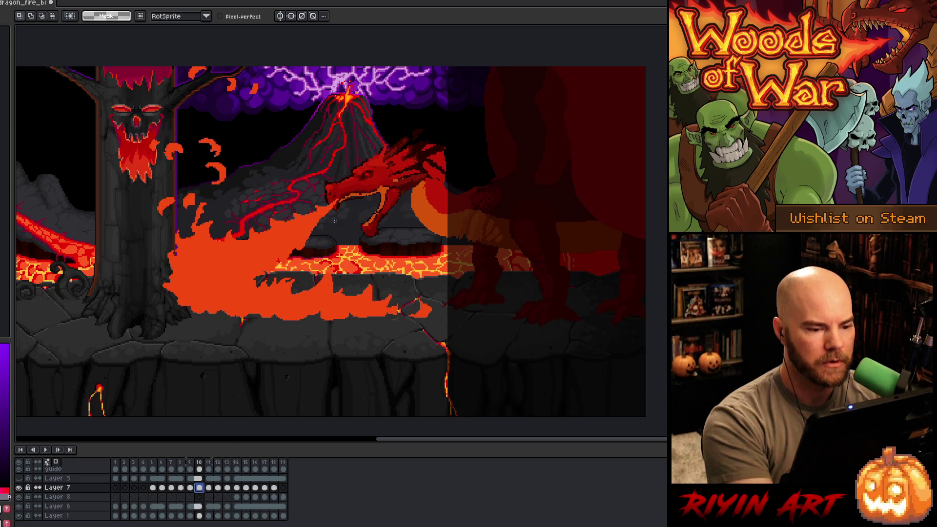
left_click_drag(210, 272, 223, 222)
left_click_drag(274, 254, 297, 270)
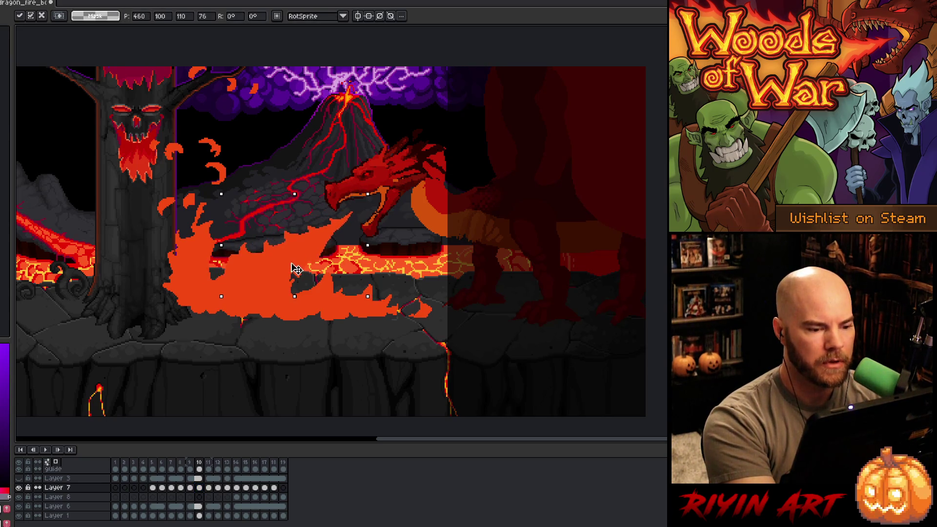
left_click(340, 138)
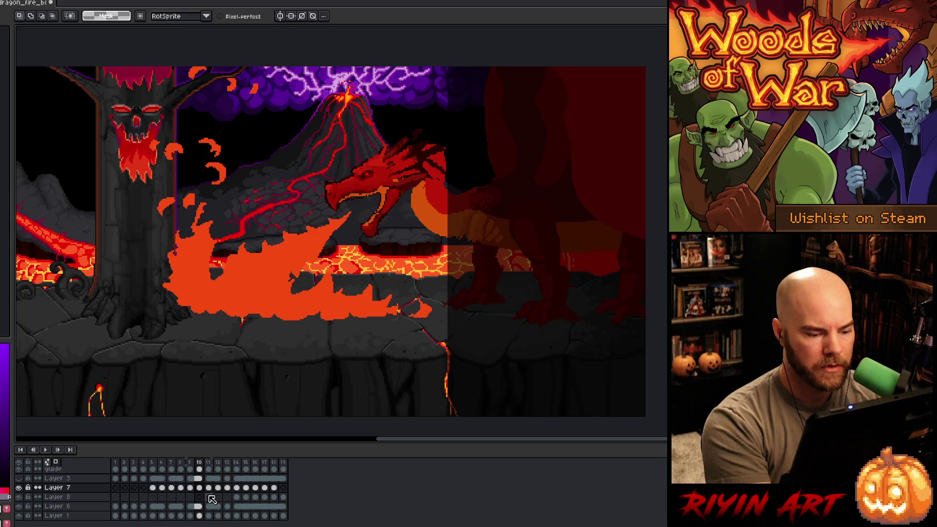
left_click(208, 487)
- Lasso the frame 11 flames, shift them right and down, and rotate them about 12.7° counter-clockwise
left_click_drag(413, 200, 248, 289)
left_click_drag(228, 253, 428, 127)
left_click_drag(325, 233, 350, 243)
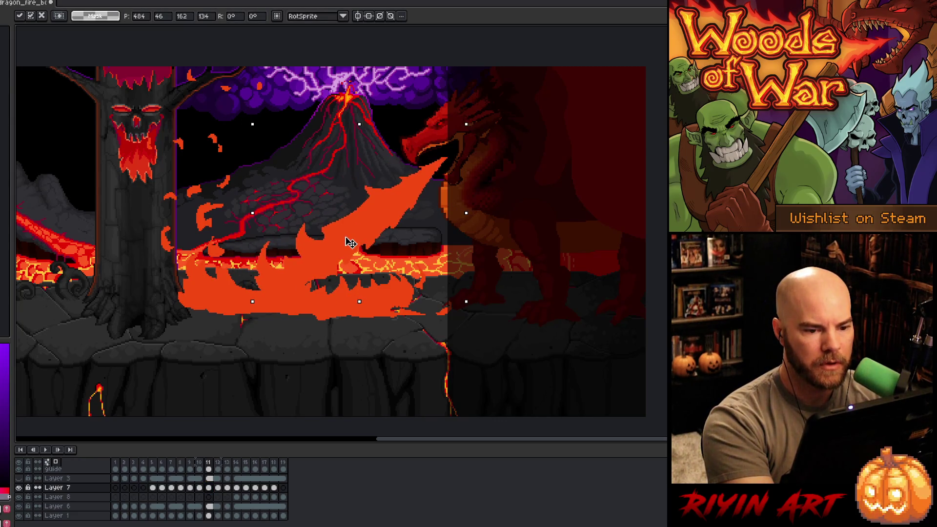
left_click_drag(474, 116, 454, 89)
mouse_move(390, 211)
left_mouse_down()
mouse_move(408, 212)
mouse_move(407, 221)
left_mouse_up()
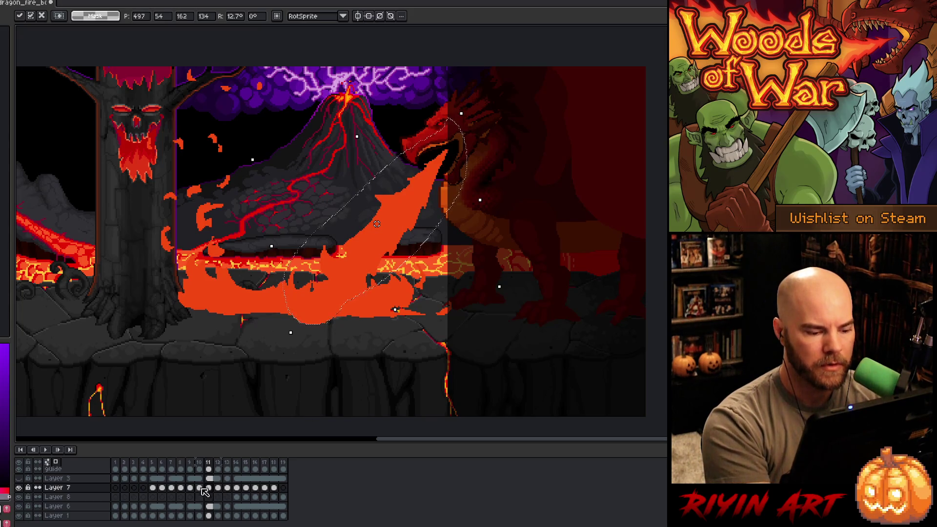
left_click(202, 488)
left_click(213, 489)
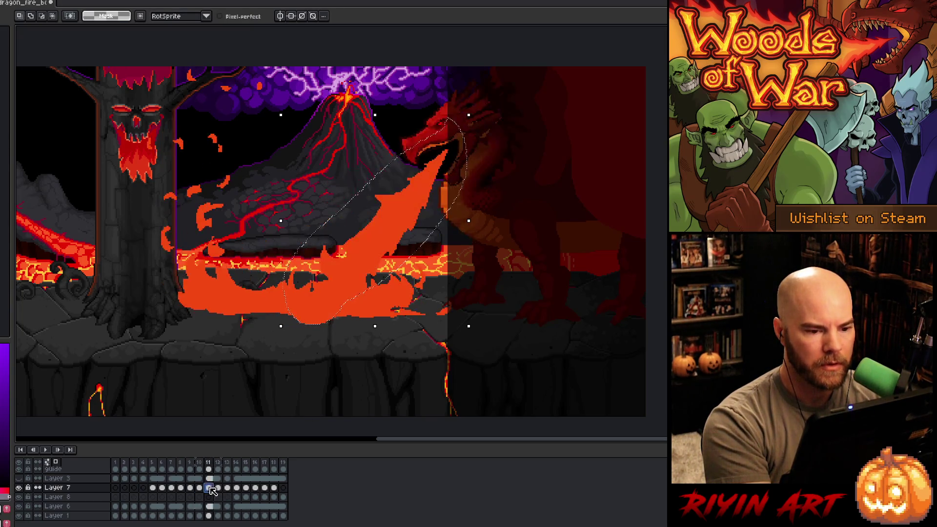
- Shift the flames in frames 12 and 13 to the right
left_click(219, 489)
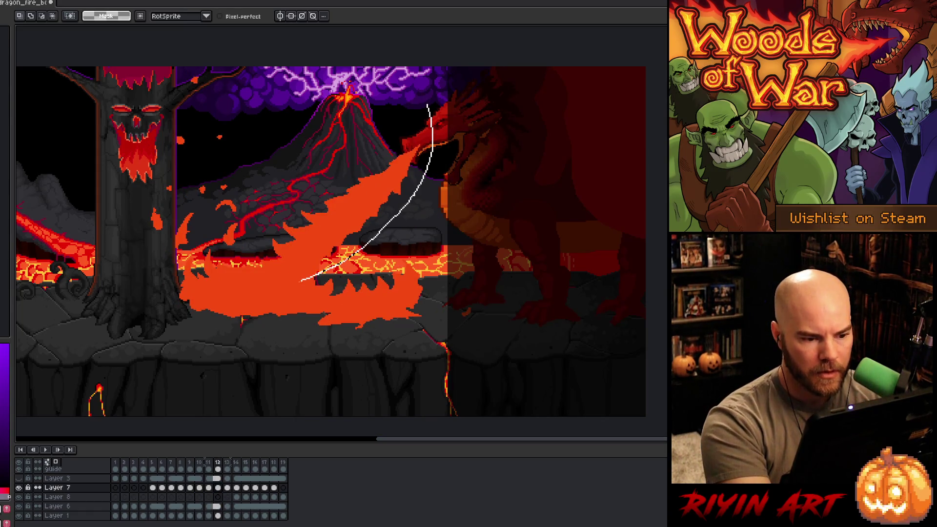
left_click_drag(363, 147, 361, 151)
left_click_drag(340, 236, 361, 243)
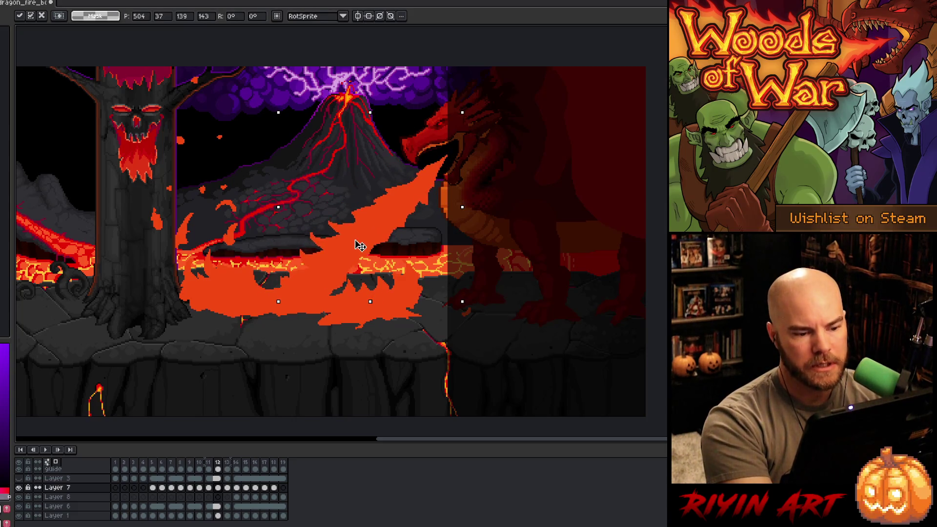
key("ctrl+d")
left_click(228, 488)
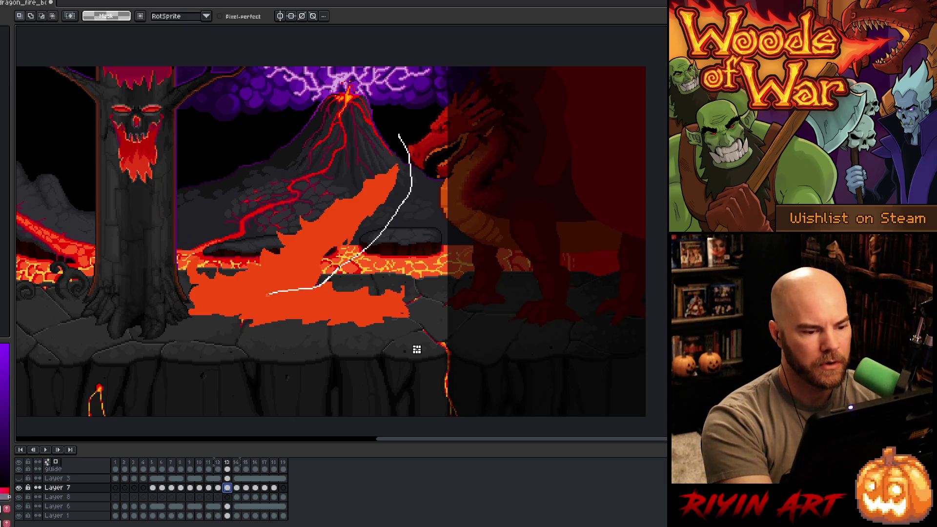
left_click_drag(266, 227, 267, 226)
left_click_drag(314, 259, 344, 264)
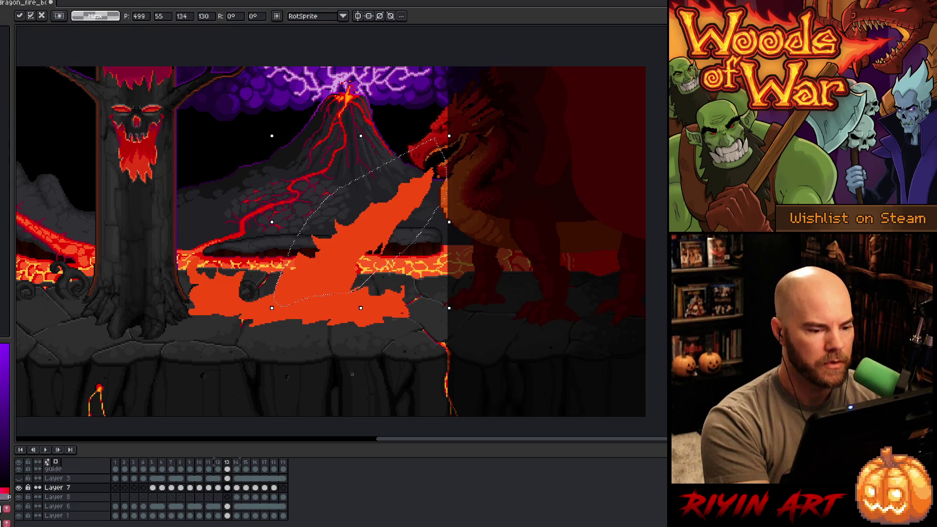
- Move the flame fragments in frames 14–16 right and slightly up or down
left_click(238, 489)
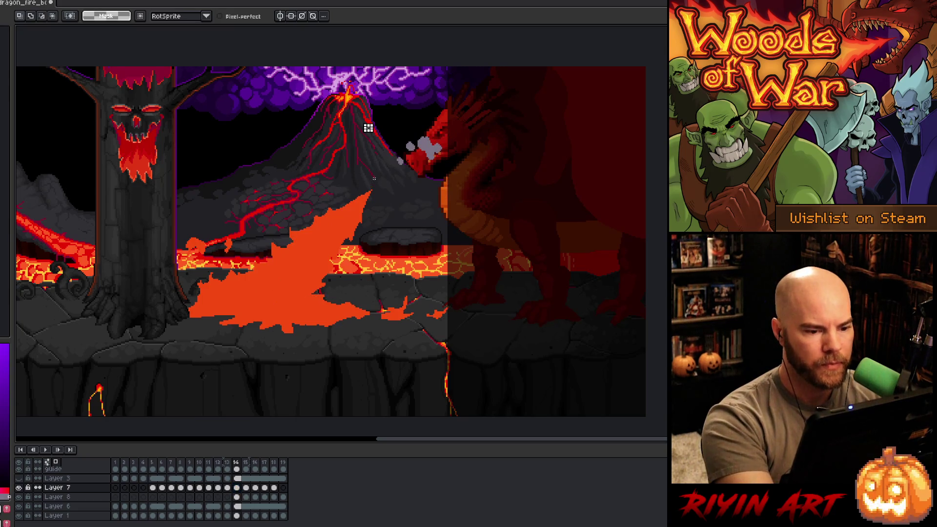
left_click_drag(368, 128, 368, 128)
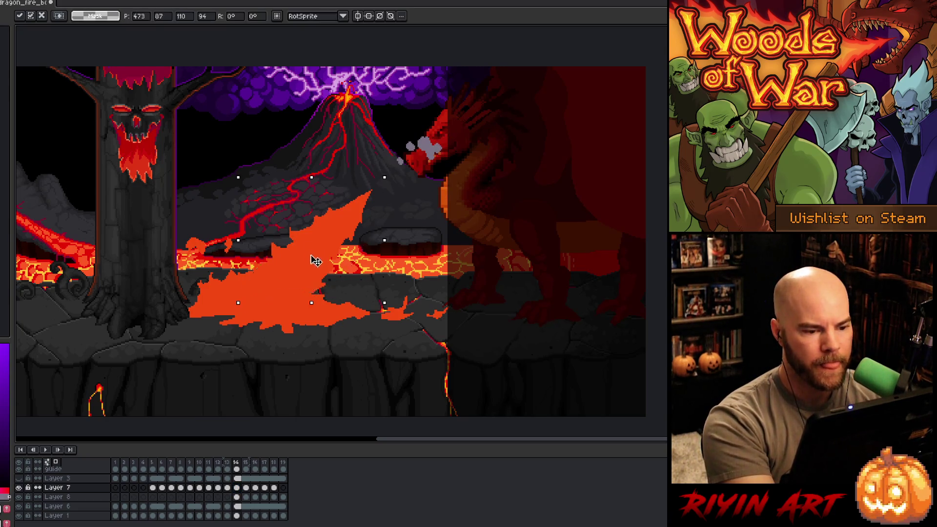
left_click_drag(318, 260, 364, 254)
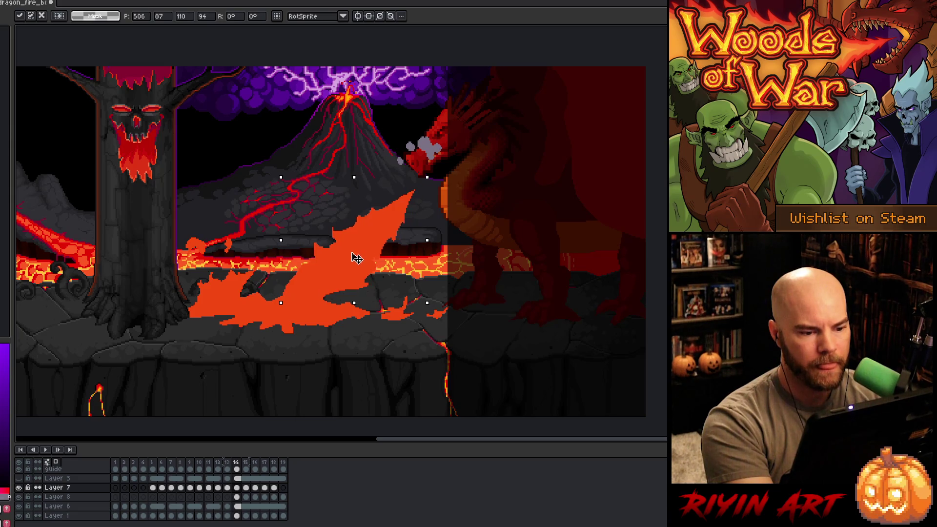
left_click(247, 489)
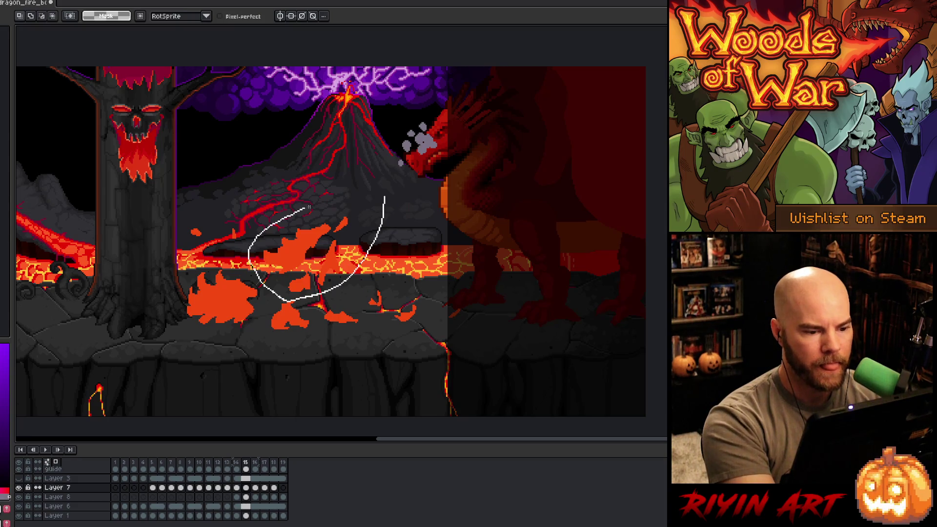
left_click_drag(309, 207, 307, 209)
left_click_drag(294, 266, 357, 239)
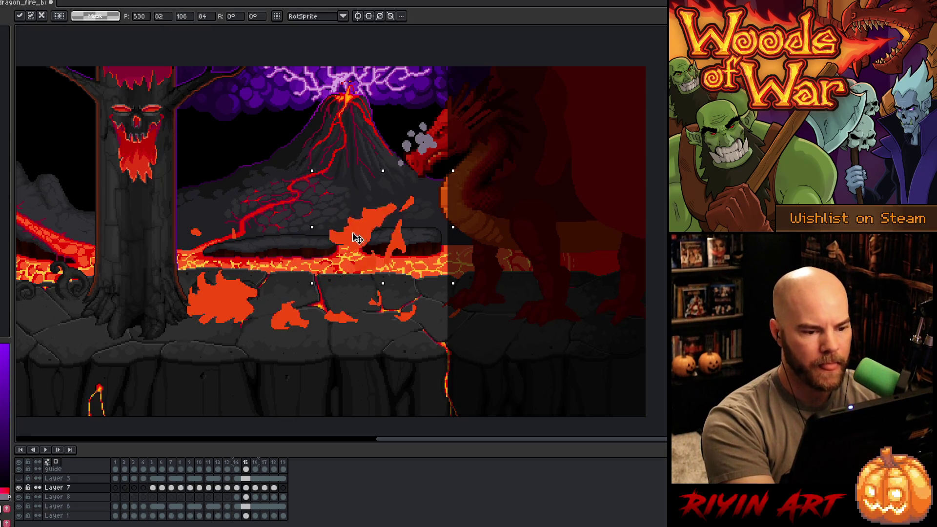
left_click(256, 488)
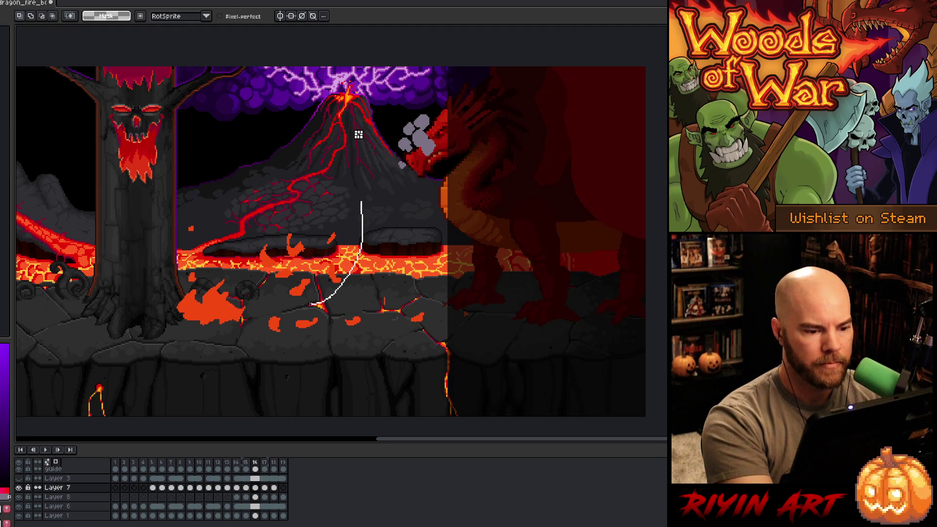
left_click_drag(312, 253, 342, 258)
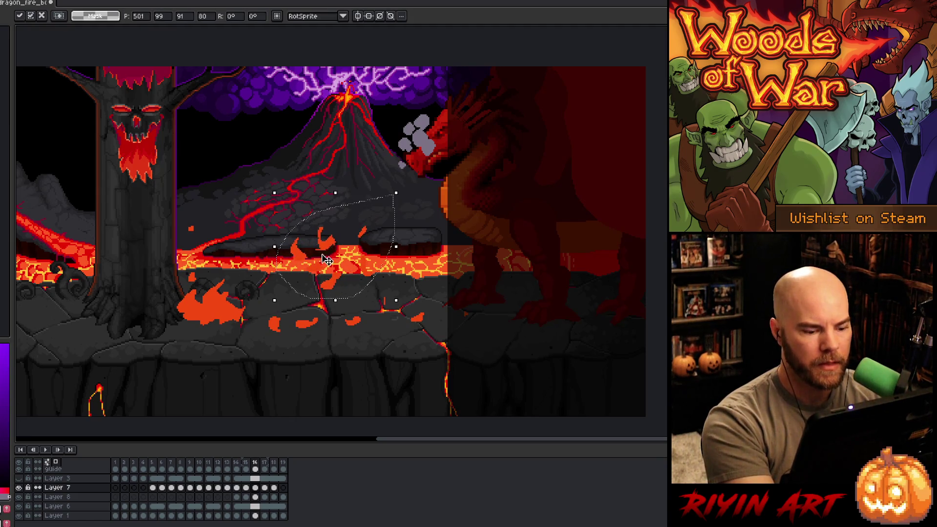
- Step through frames 17–18, then play the animation from frame 4 to review the flames
left_click(265, 488)
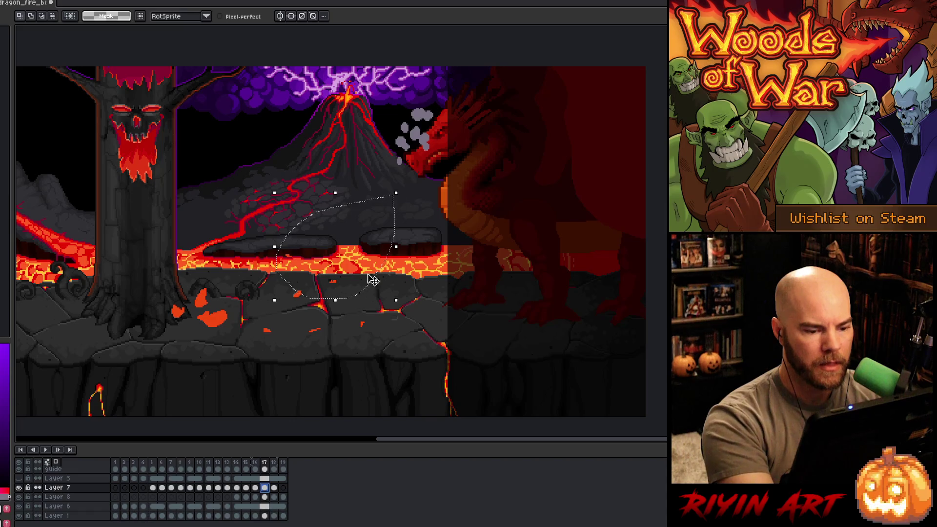
left_click(274, 488)
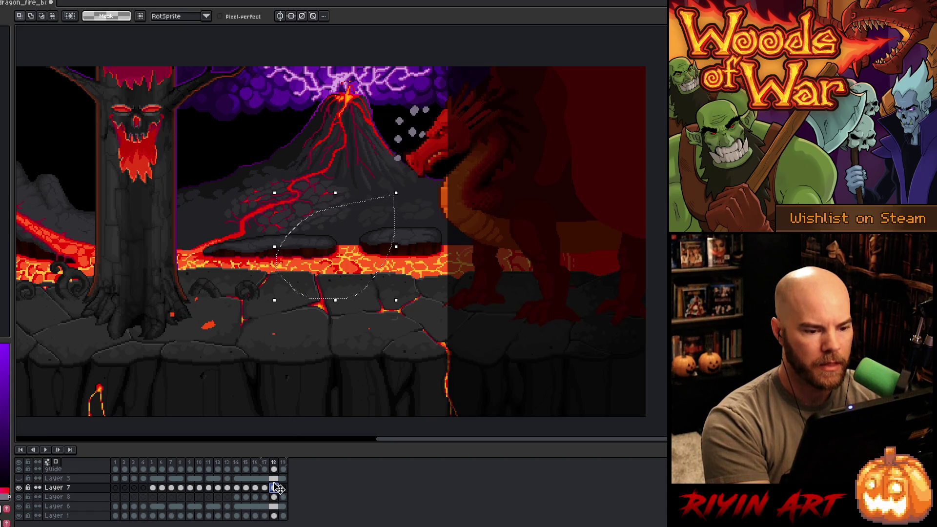
left_click(144, 463)
key("Return")
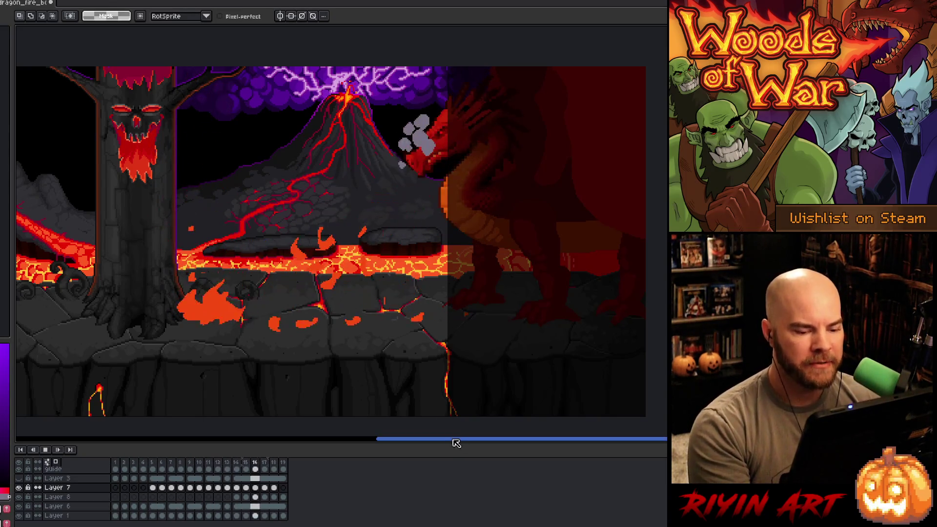
mouse_move(454, 440)
left_mouse_down()
mouse_move(304, 450)
mouse_move(369, 444)
mouse_move(299, 440)
left_mouse_up()
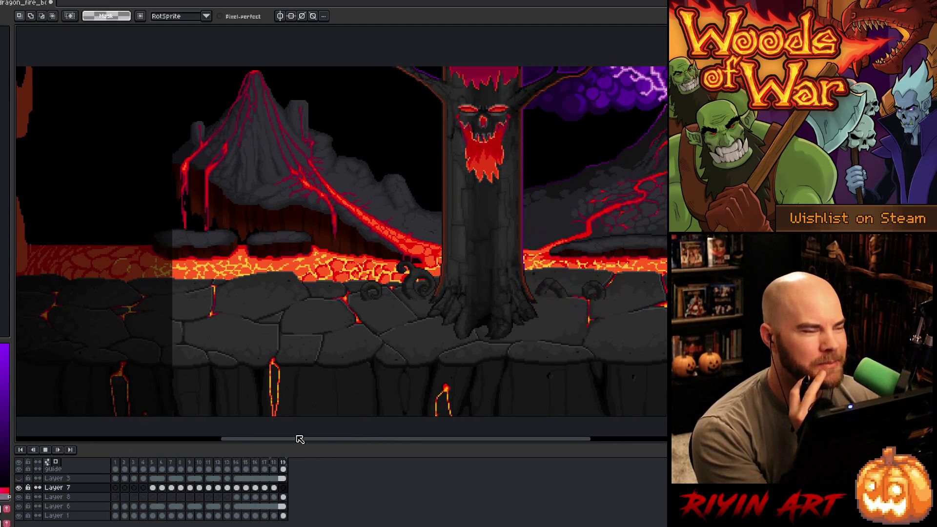
mouse_move(299, 439)
left_mouse_down()
mouse_move(481, 437)
mouse_move(459, 444)
mouse_move(472, 437)
left_mouse_up()
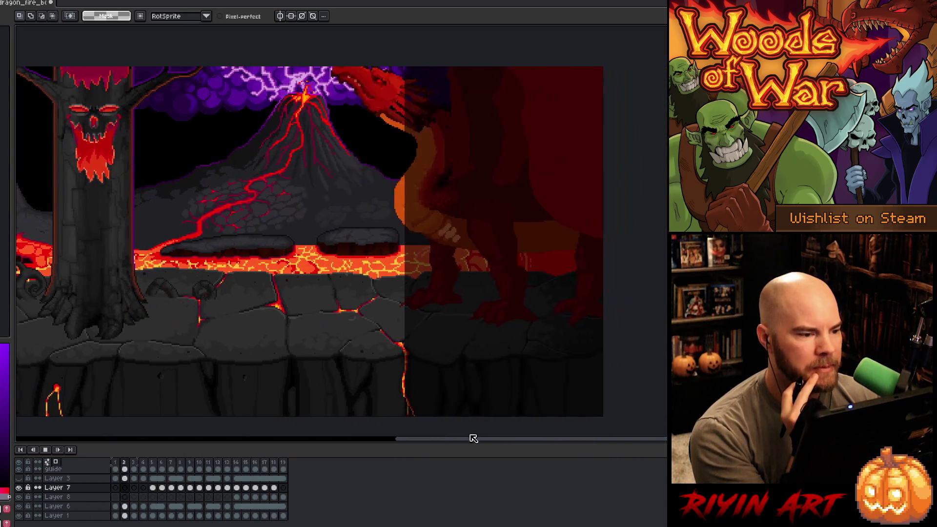
- Play with the guide layer hidden, stop on frame 9, then show the guide and select its frame-9 cel
left_click(22, 472)
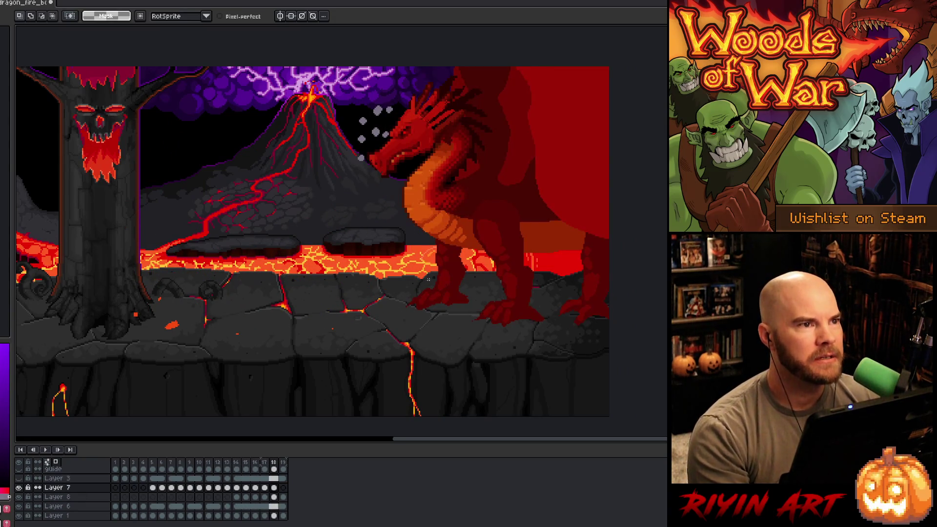
mouse_move(410, 274)
left_mouse_down()
mouse_move(379, 283)
mouse_move(386, 291)
left_mouse_up()
key("Return")
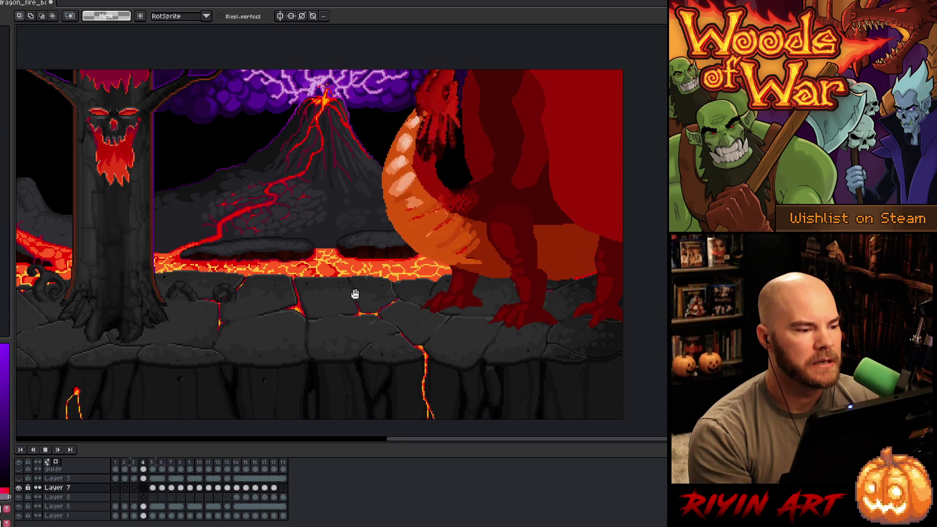
key("Return")
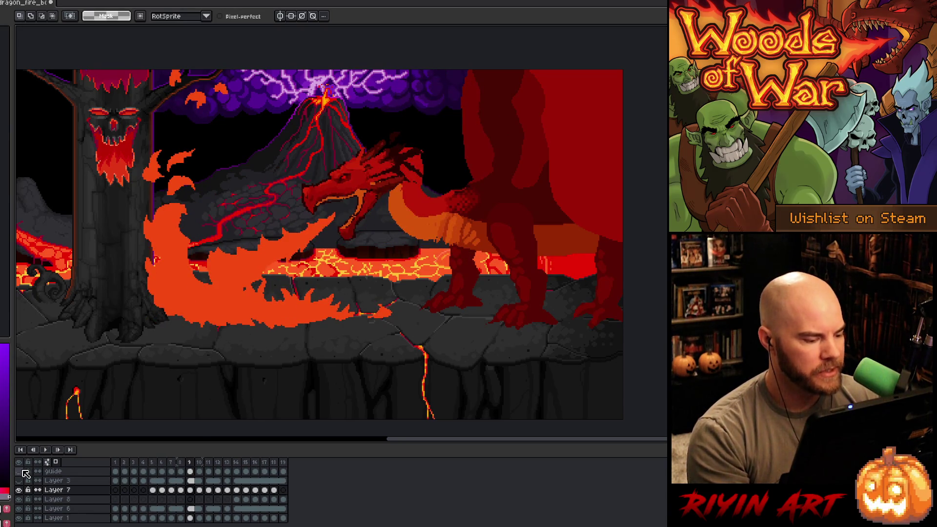
left_click(22, 472)
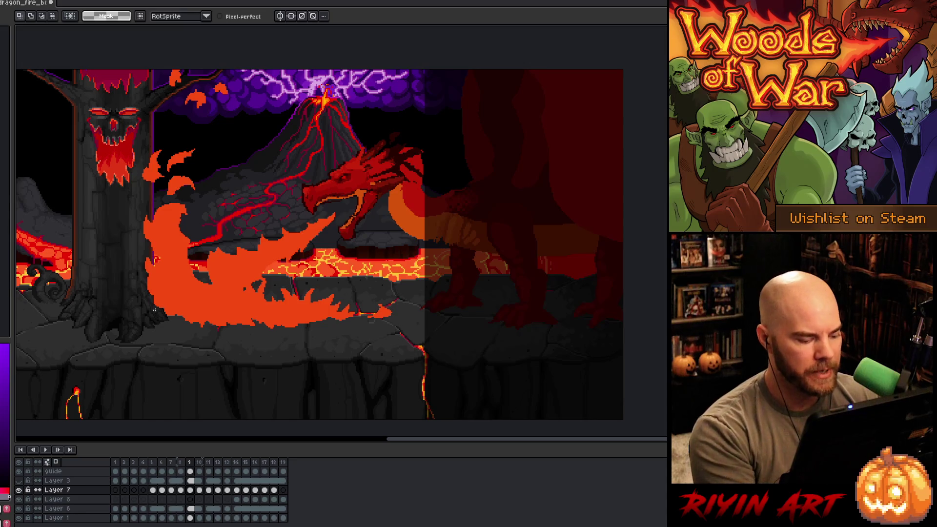
left_click(189, 472)
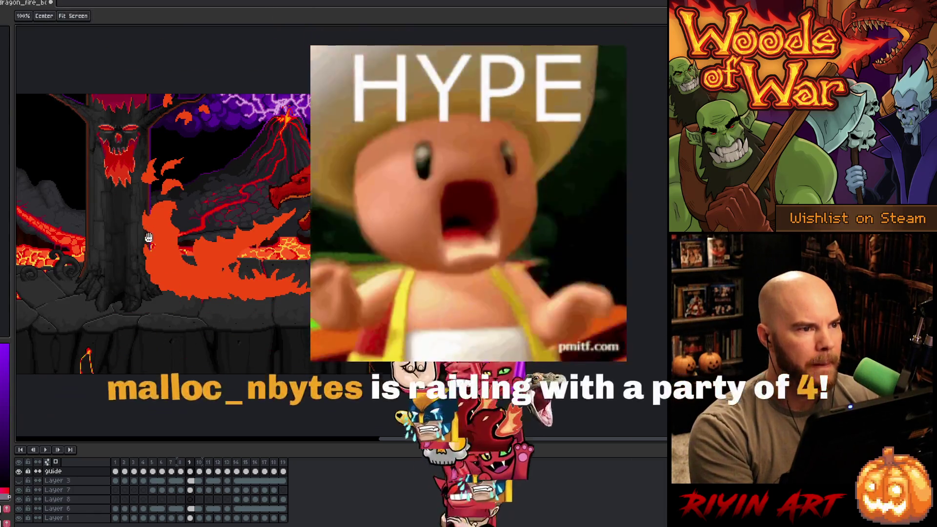
left_click_drag(138, 191, 246, 267)
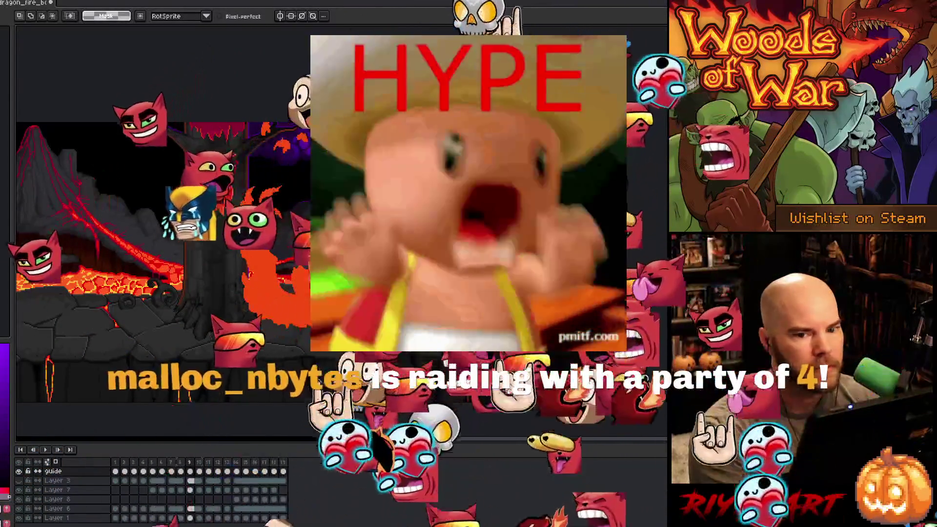
- Select all of the guide layer's pixels and slide them to the right with the Move tool
key("w")
key("ctrl+a")
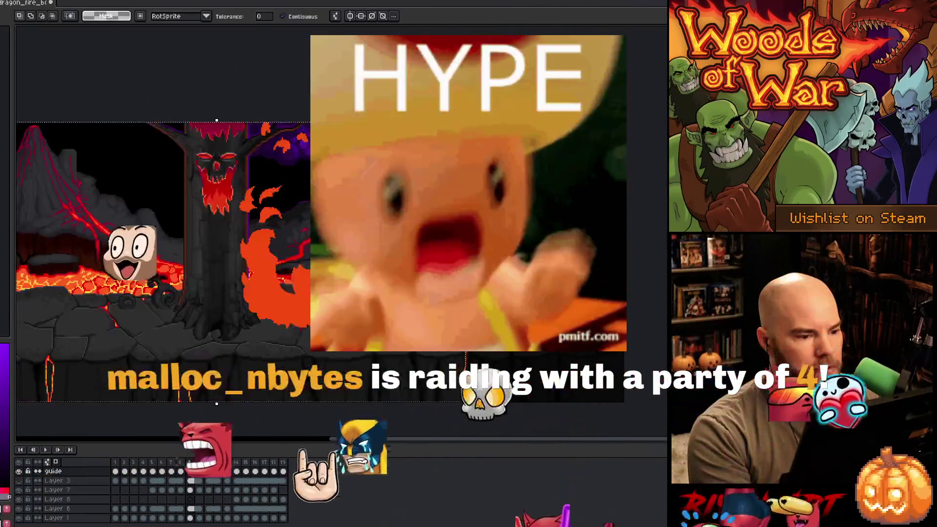
key("z")
scroll(196, 264, "up", 2)
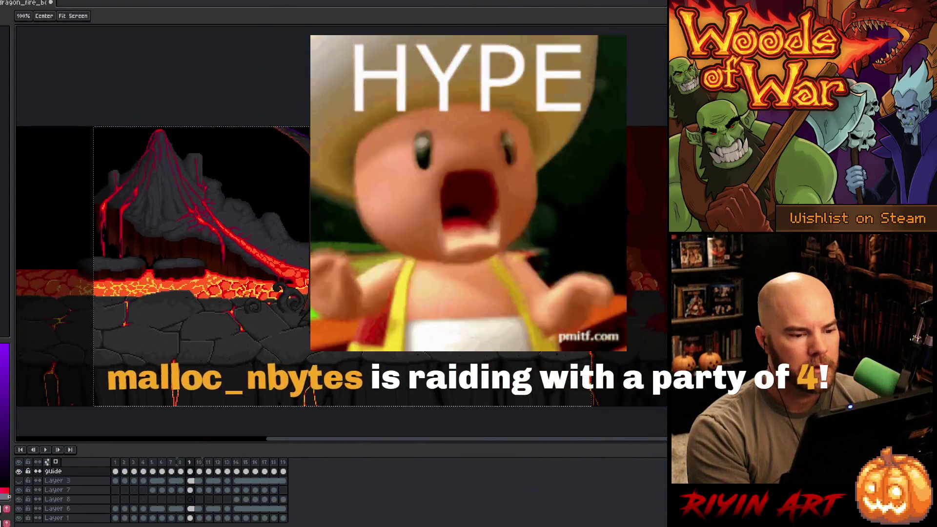
key("v")
left_click_drag(94, 233, 172, 236)
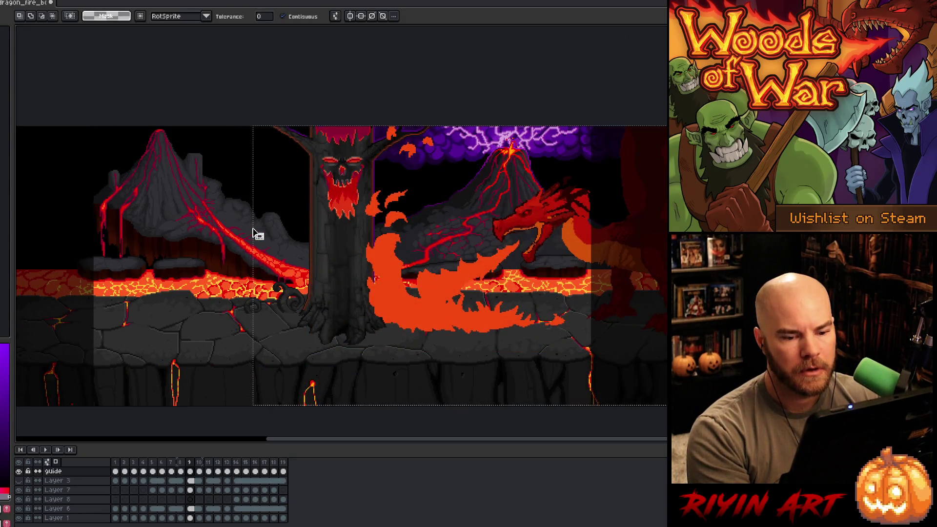
- Commit the shifted guide pixels, hide the guide layer, and start the fire-breath playback
key("ctrl+d")
left_click(22, 472)
mouse_move(470, 260)
left_mouse_down()
mouse_move(245, 260)
mouse_move(305, 193)
left_mouse_up()
scroll(245, 259, "up", 1)
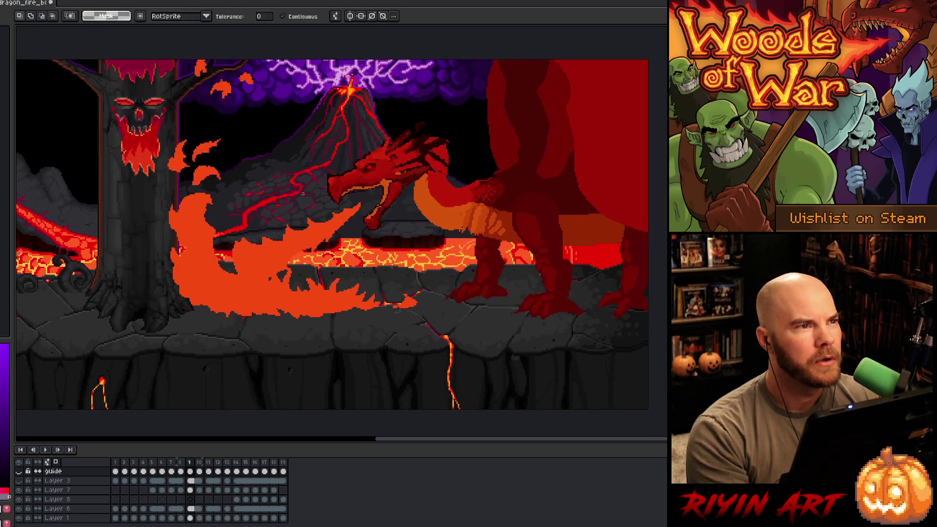
key("Return")
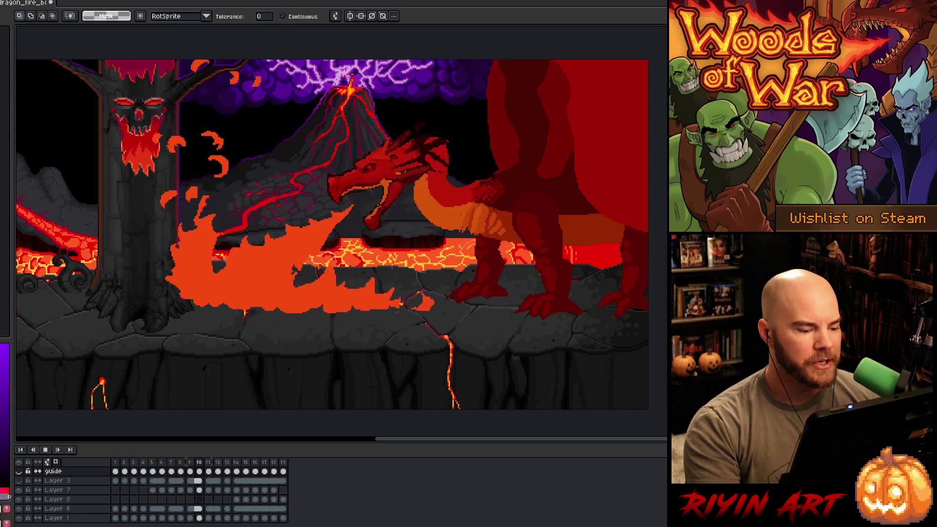
- Stop and restart the playback, then halt the preview back on frame 1
key("Return")
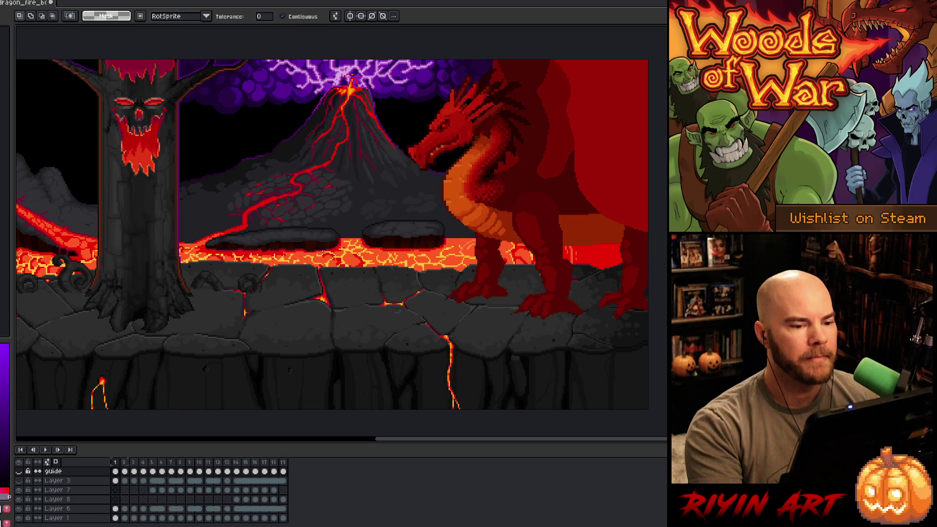
key("Return")
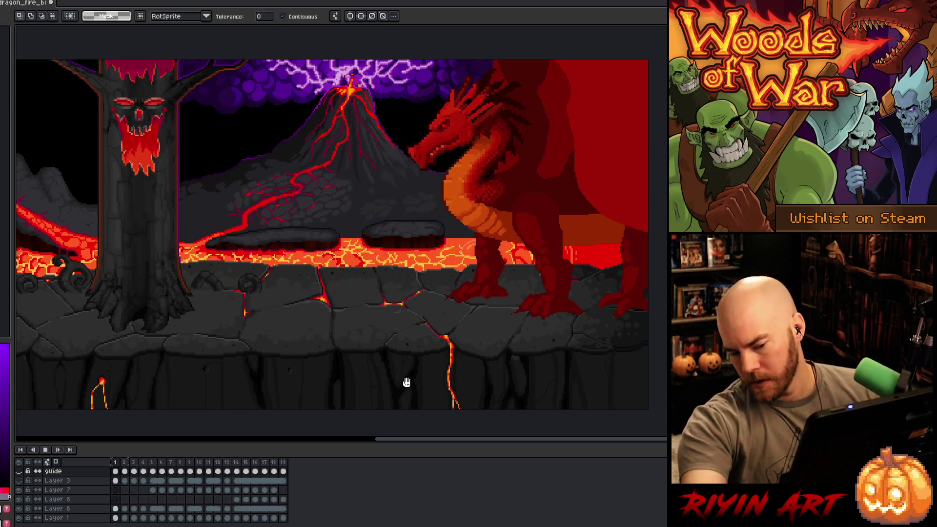
left_click(116, 464)
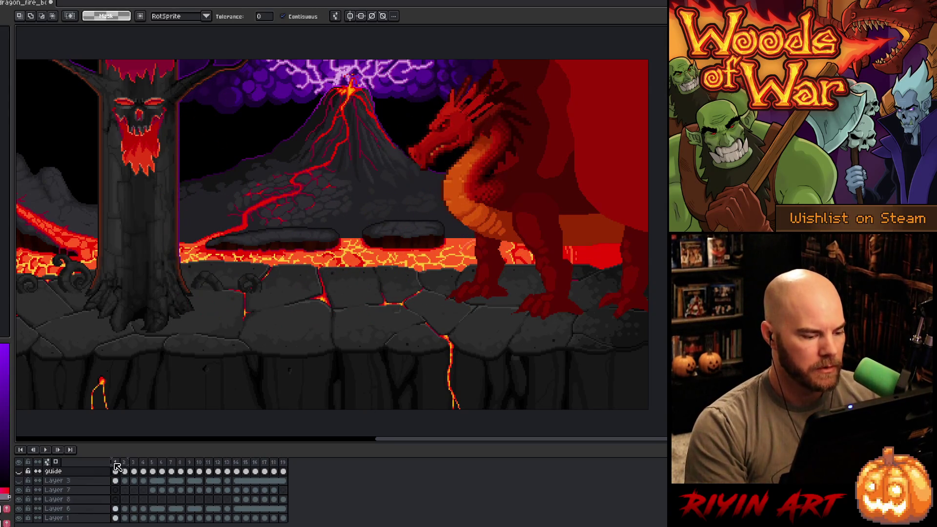
- On frame 3 of Layer 6, lasso the dragon's belly and tail and move them up-right
key("Right")
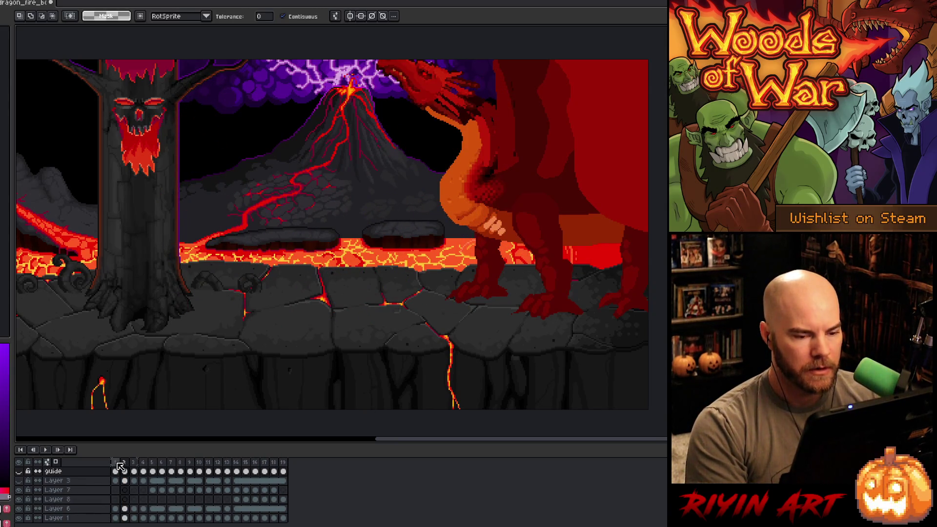
key("Right")
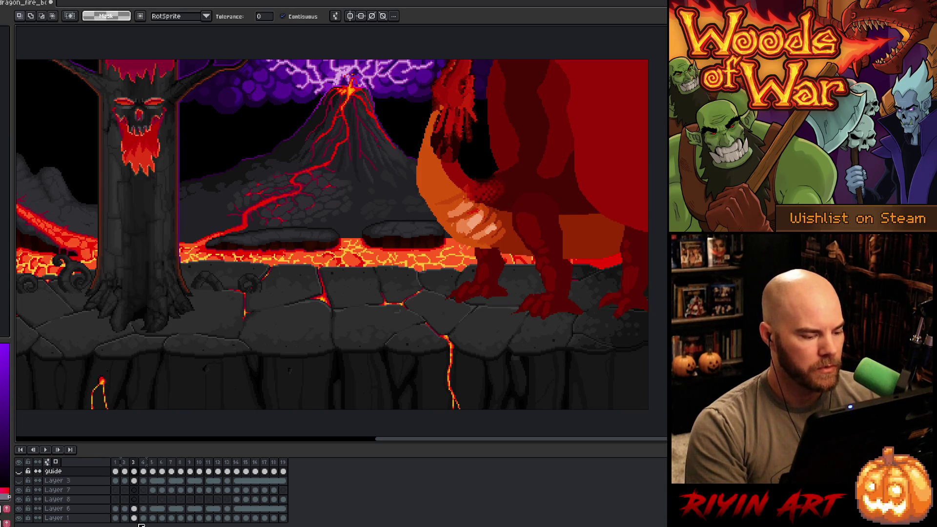
scroll(141, 508, "down", 1)
left_click(134, 507)
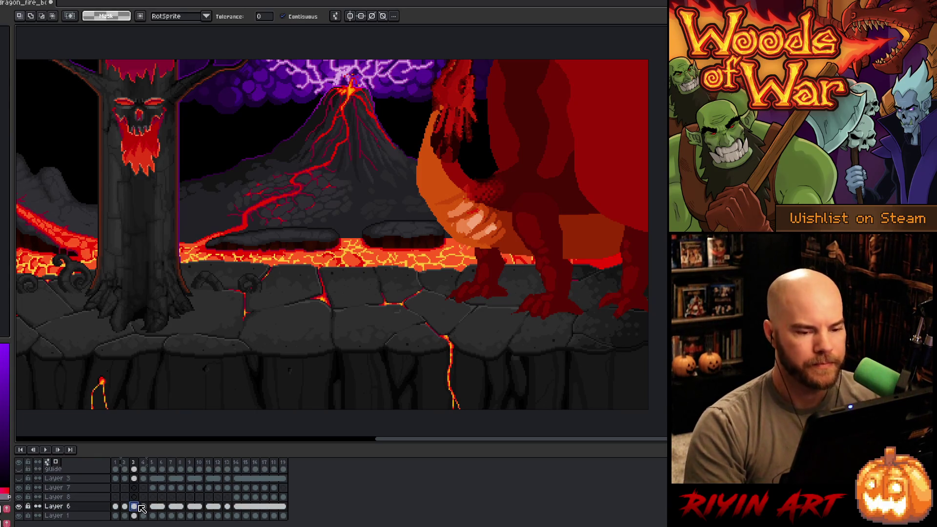
key("b")
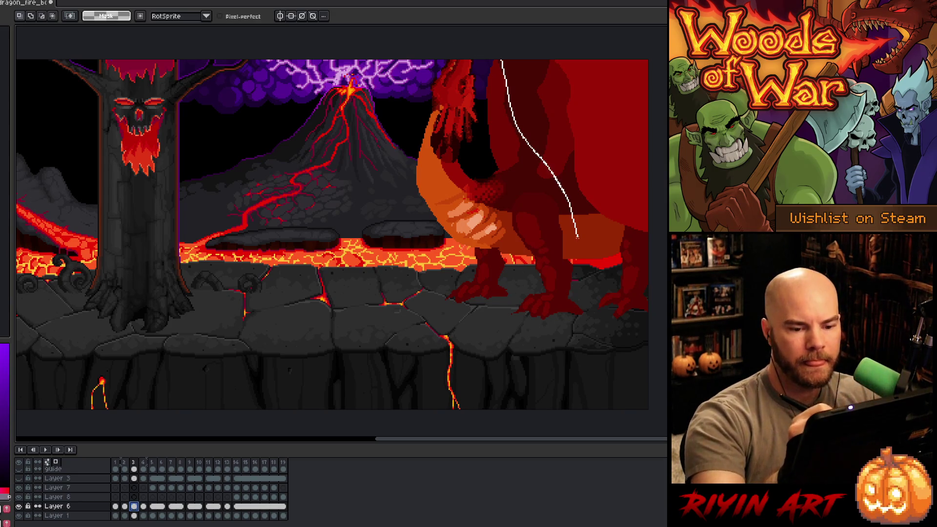
left_click_drag(519, 240, 524, 199)
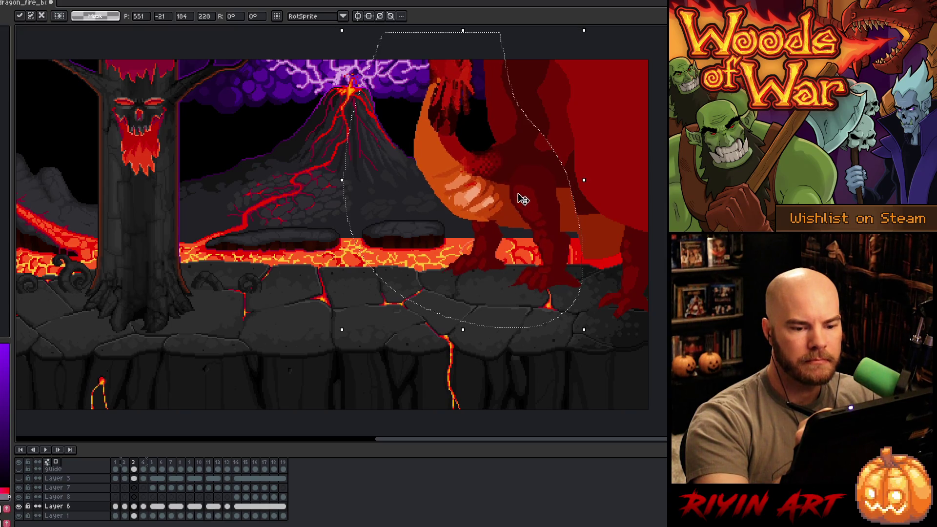
key("Return")
left_click(537, 155, "alt")
key("b")
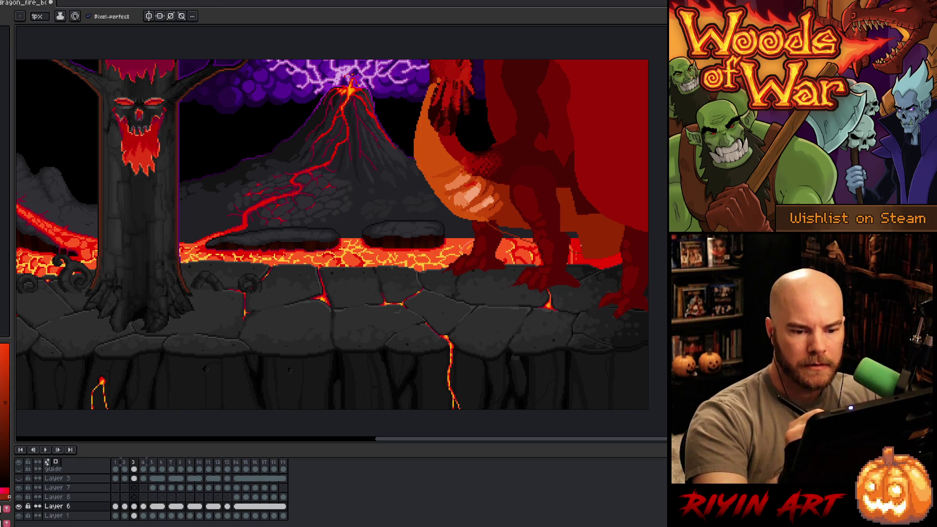
key("g")
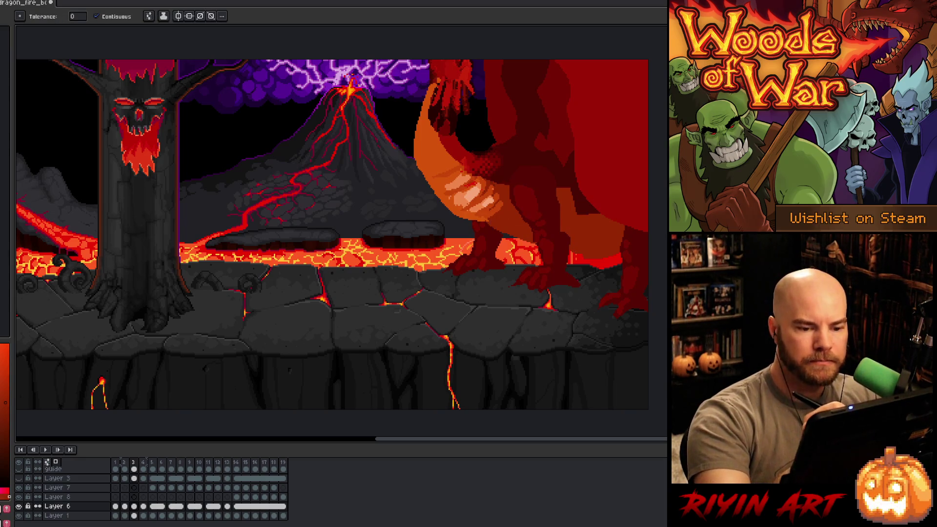
- On frame 4 of Layer 6, lasso the dragon's body and move it up and left
left_click(144, 507)
key("m")
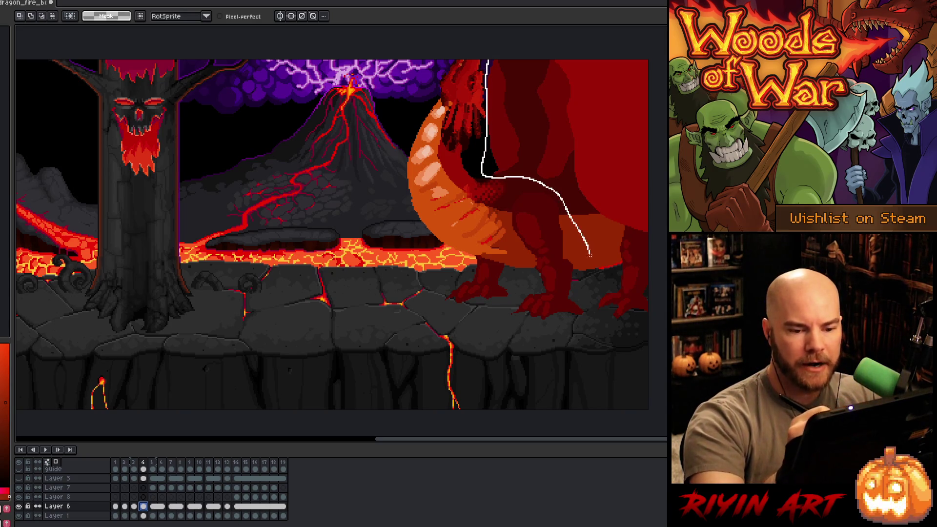
left_click_drag(366, 142, 405, 61)
left_click_drag(481, 234, 481, 207)
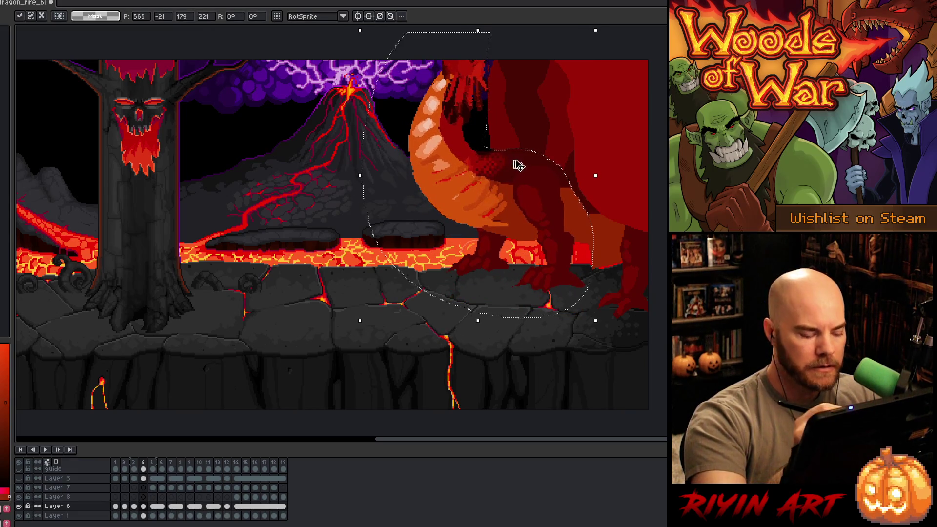
key("ctrl+d")
key("b")
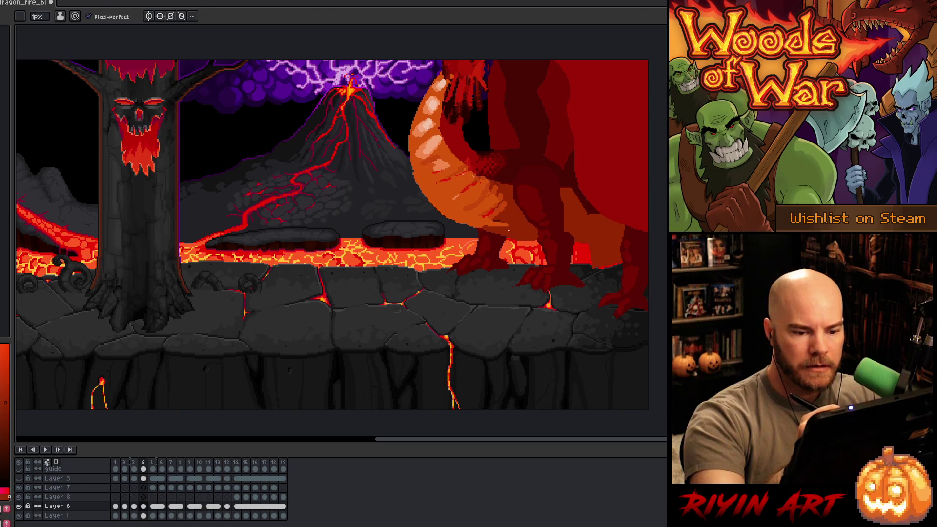
key("ctrl+z")
key("ctrl+z")
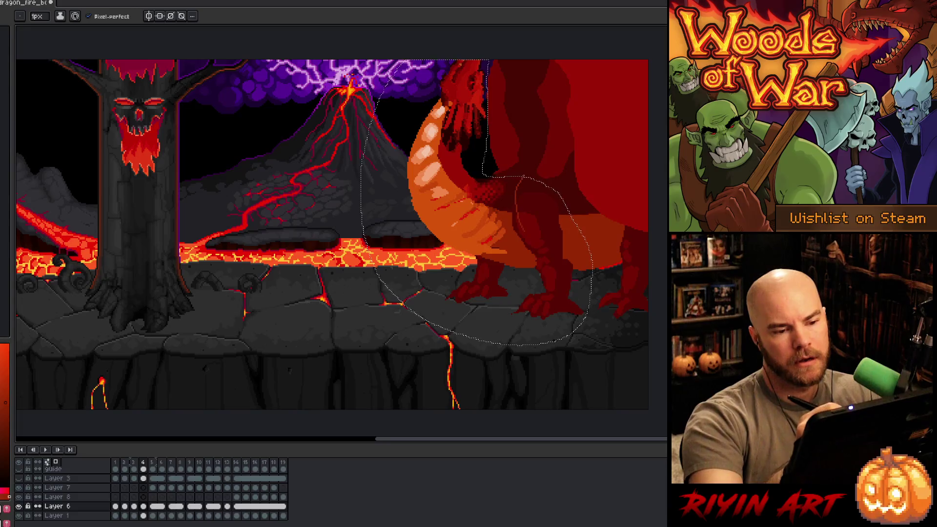
mouse_move(527, 188)
left_mouse_down()
mouse_move(527, 203)
mouse_move(523, 161)
mouse_move(515, 208)
left_mouse_up()
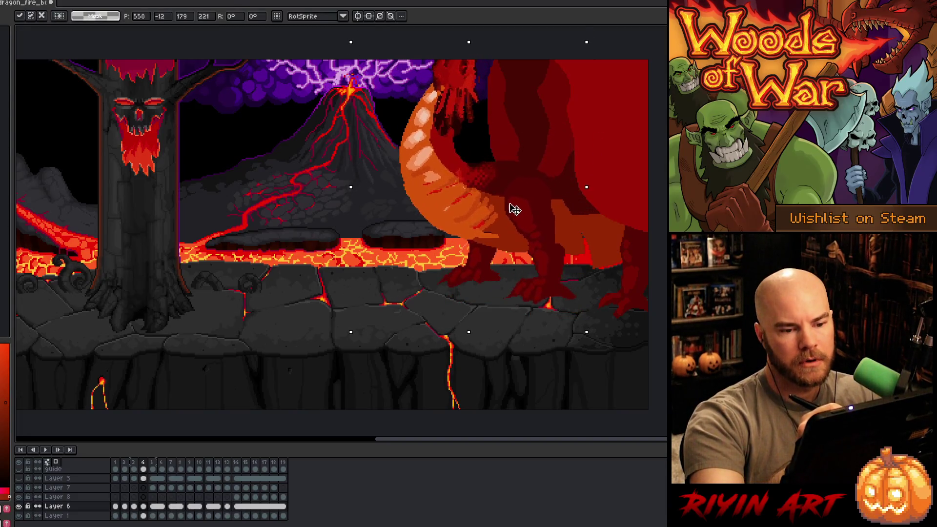
left_click(596, 37)
- Rotate the selected body about −14°, lift it slightly, and commit
mouse_move(592, 39)
left_mouse_down()
mouse_move(604, 46)
mouse_move(617, 86)
left_mouse_up()
key("Escape")
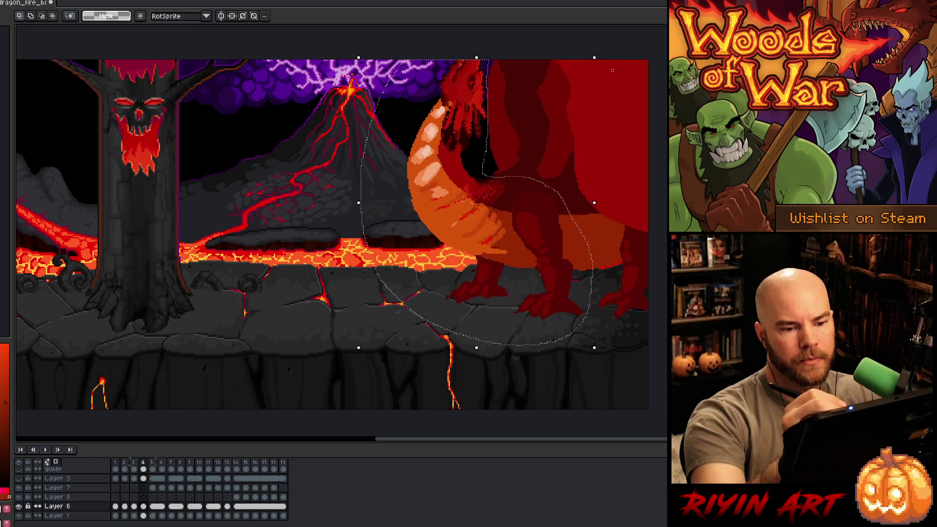
left_click_drag(605, 50, 628, 103)
left_click_drag(527, 218, 521, 166)
key("Return")
- Touch up the body with sampled darker and brighter reds, then play the animation
key("b")
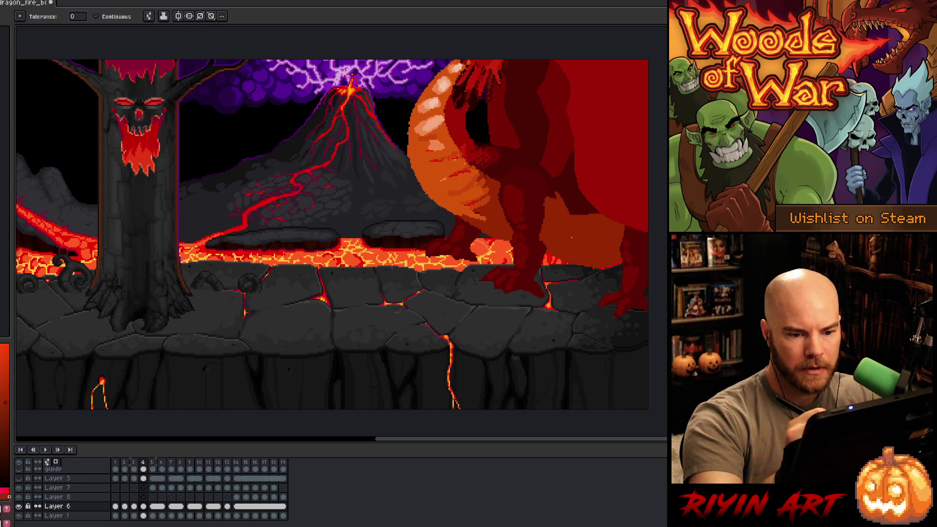
left_click(552, 198, "alt")
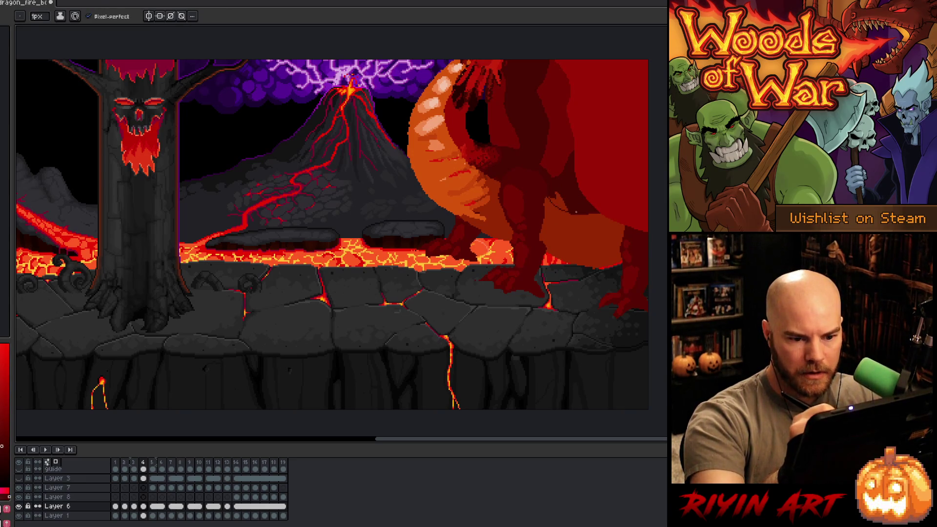
key("g")
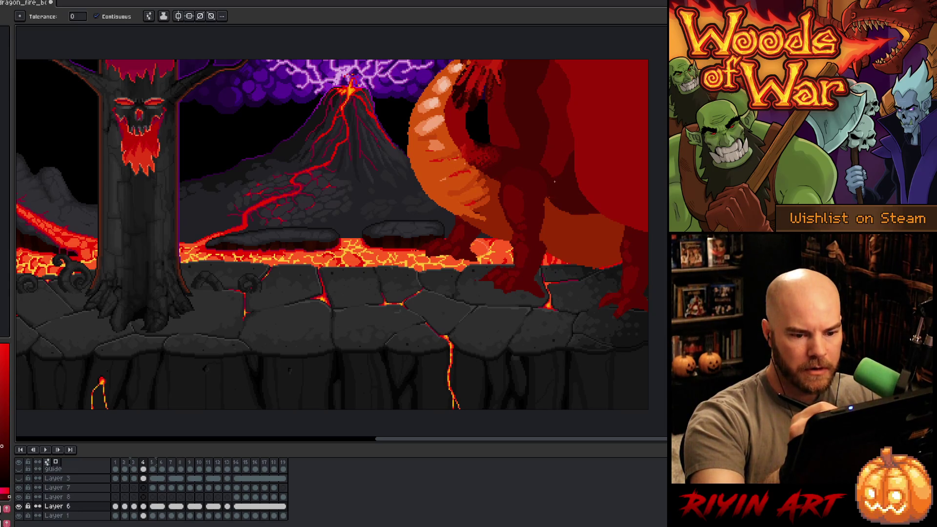
key("b")
left_click(561, 244, "alt")
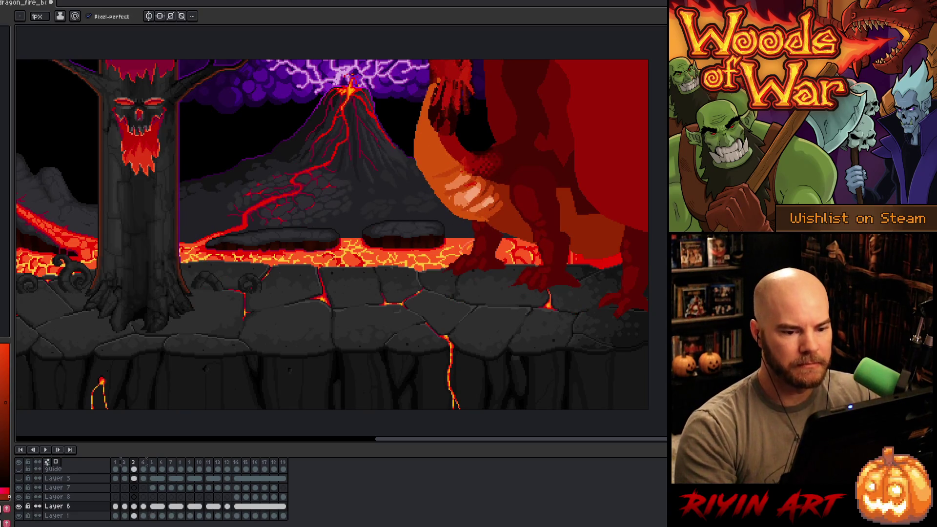
left_click(561, 181, "alt")
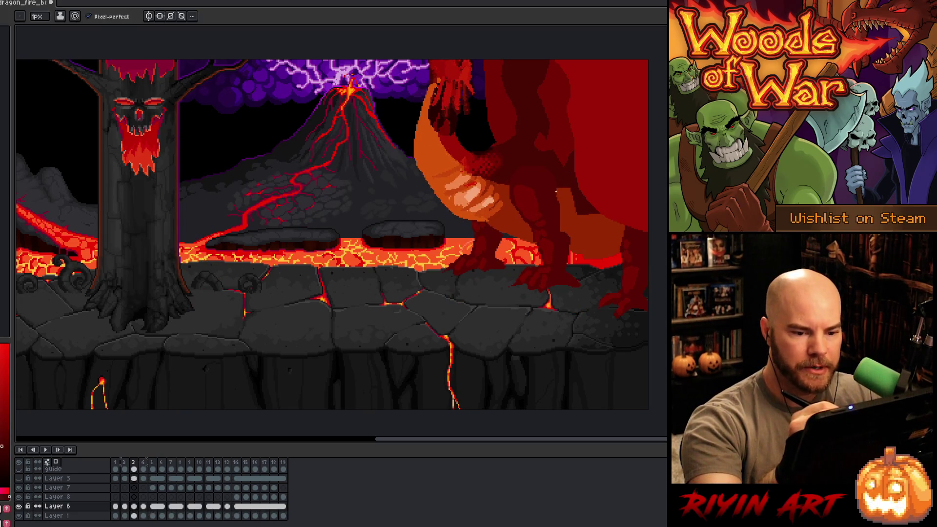
key("g")
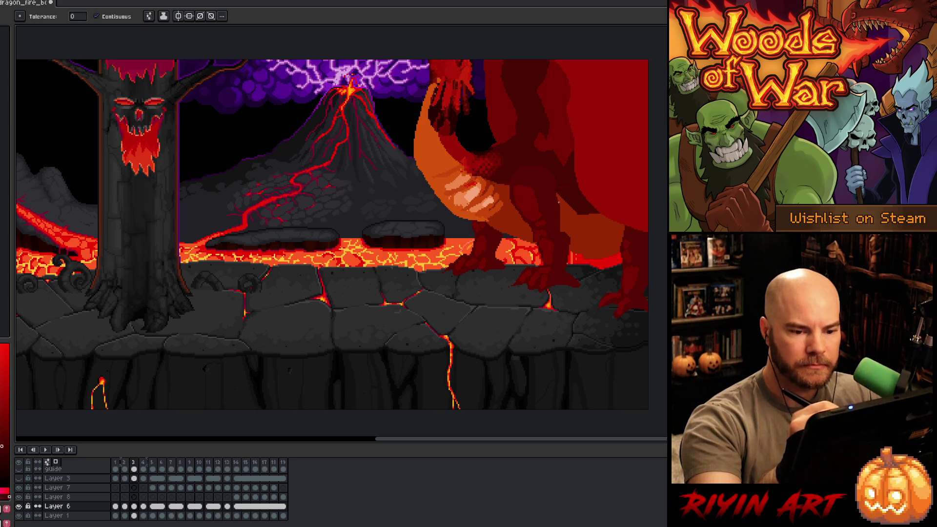
key("b")
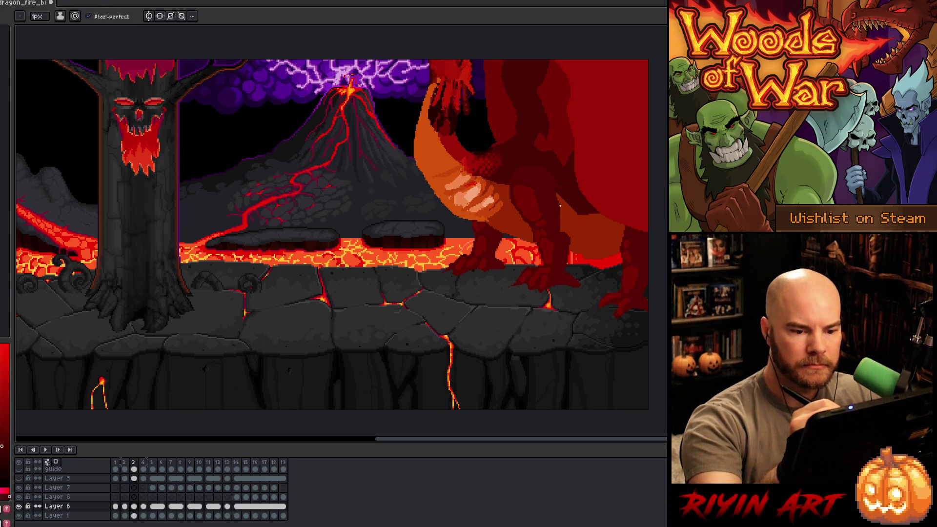
key("g")
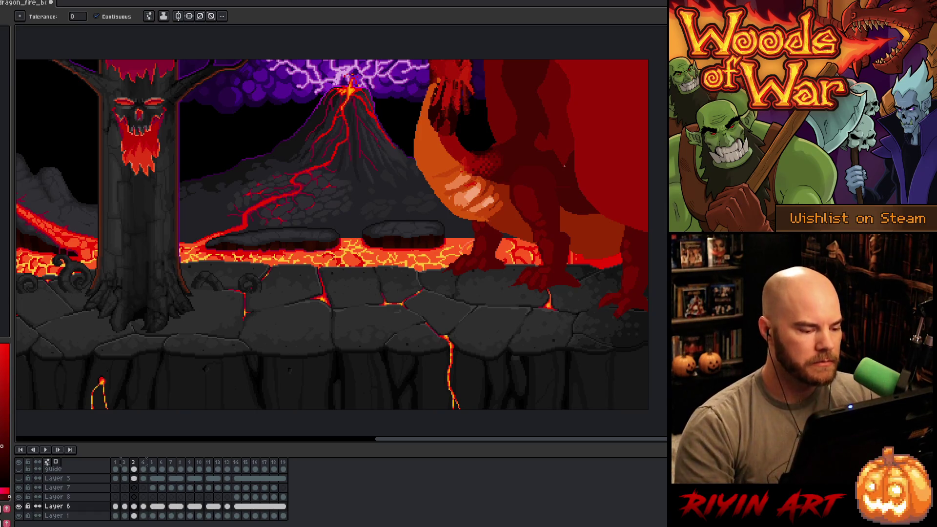
key("Return")
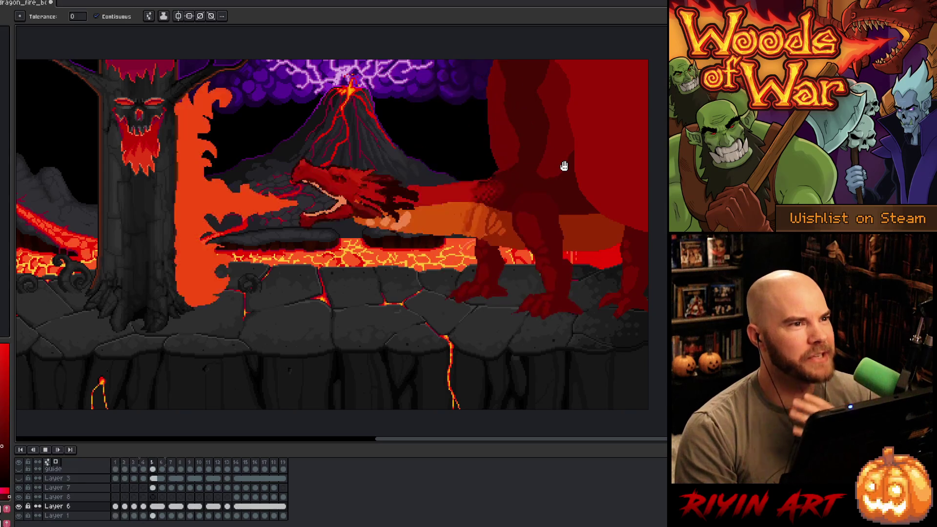
key("Return")
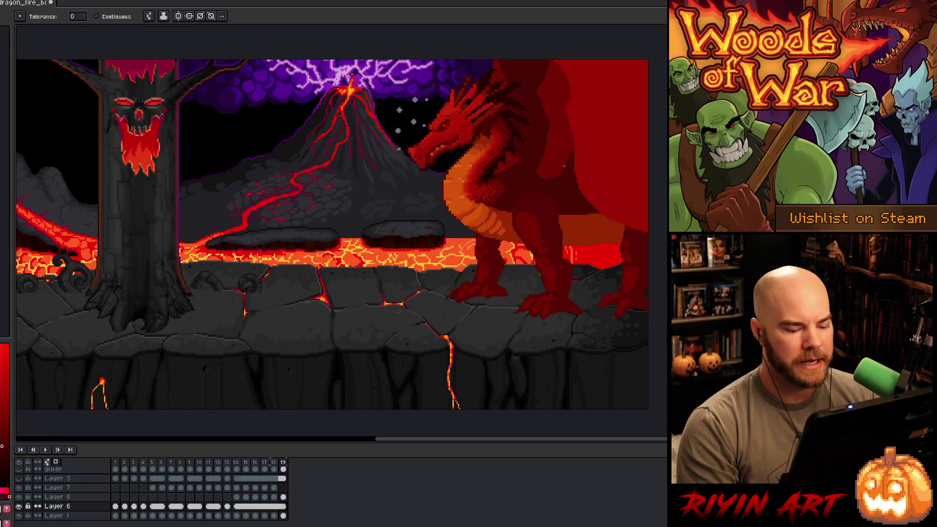
key("Return")
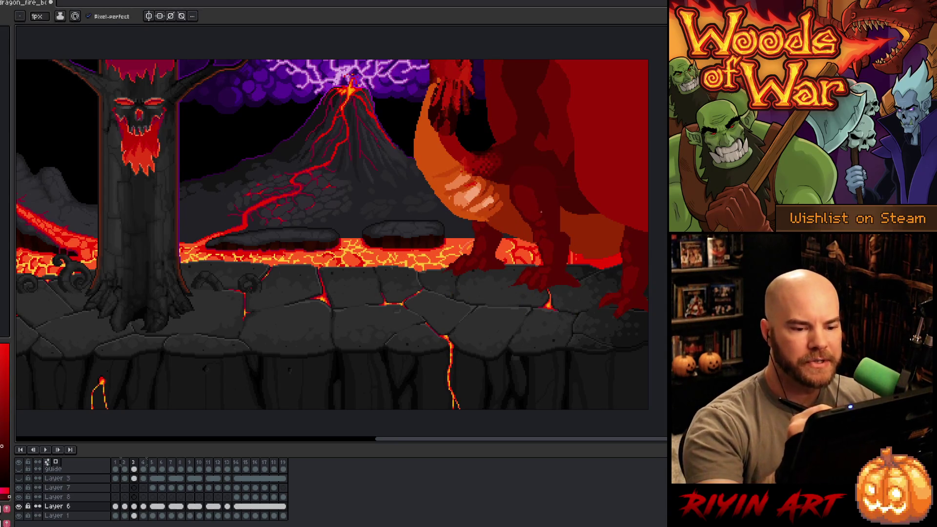
- Shift the dragon's thigh into place and move its foot up and to the left
key("m")
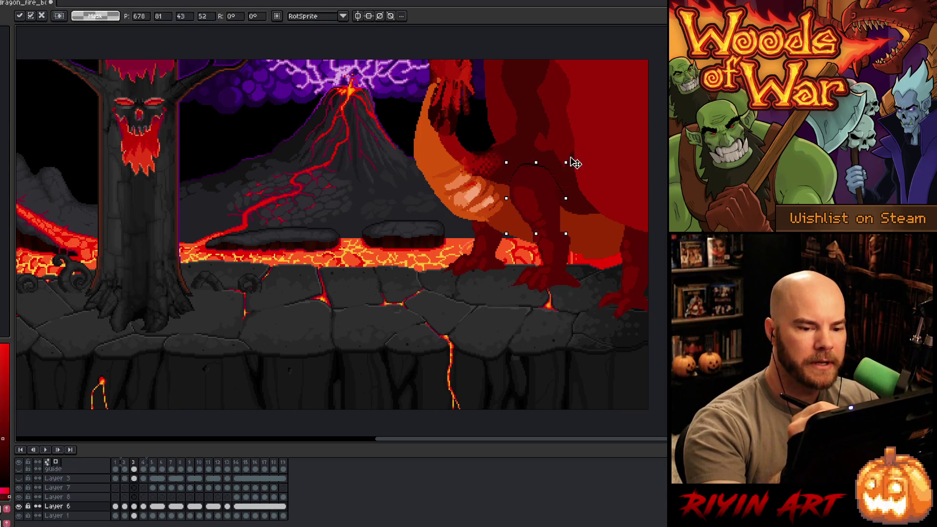
left_click_drag(534, 189, 540, 192)
left_click(549, 307)
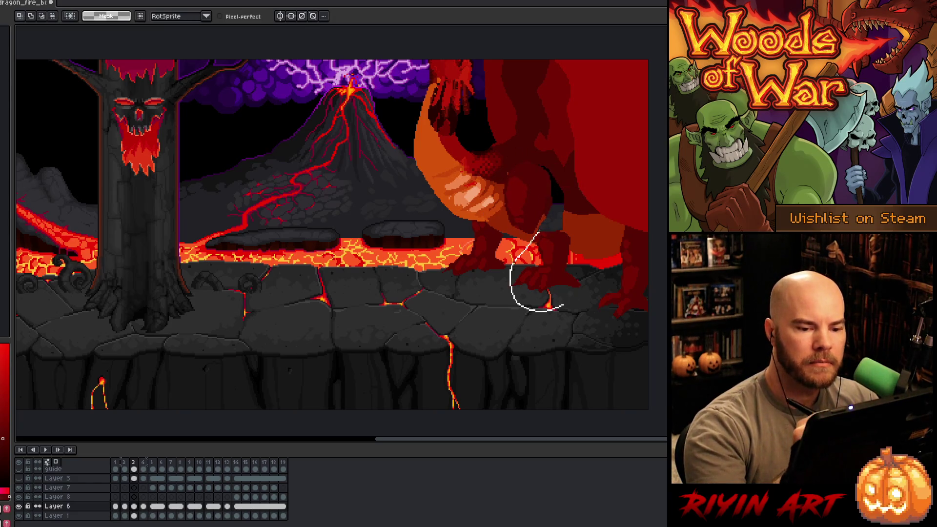
left_click_drag(579, 292, 581, 293)
left_click_drag(556, 279, 537, 253)
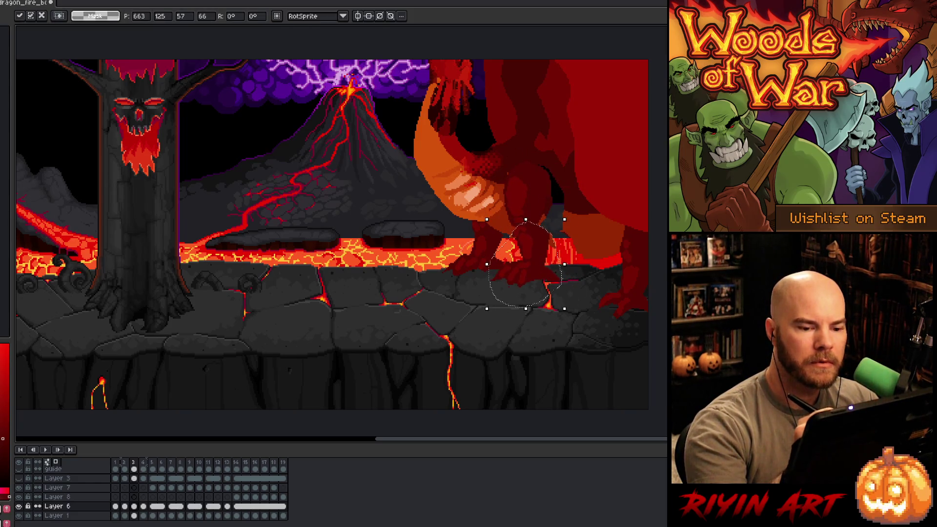
left_click(581, 293)
mouse_move(493, 273)
left_mouse_down()
mouse_move(467, 228)
mouse_move(486, 251)
left_mouse_up()
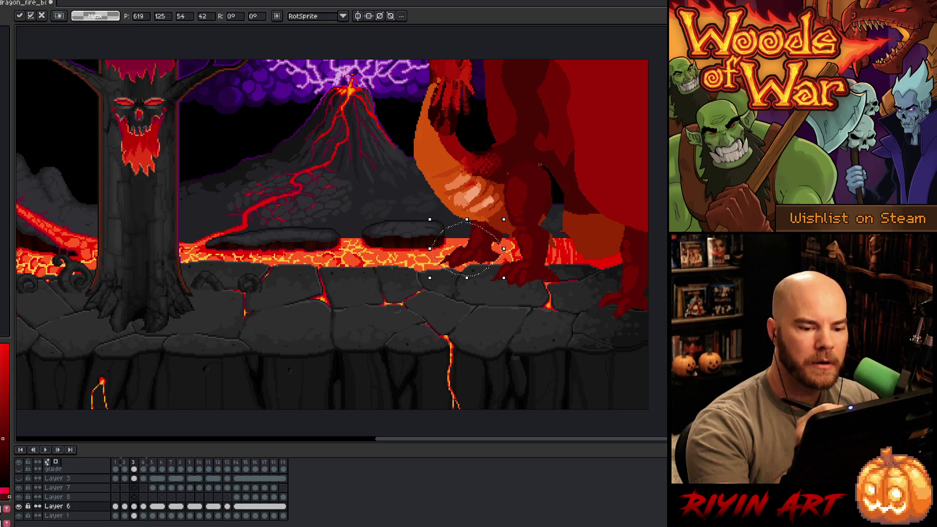
key("Return")
- Bucket-fill the leg gap with sampled orange-red, then step between neighbouring frames
key("b")
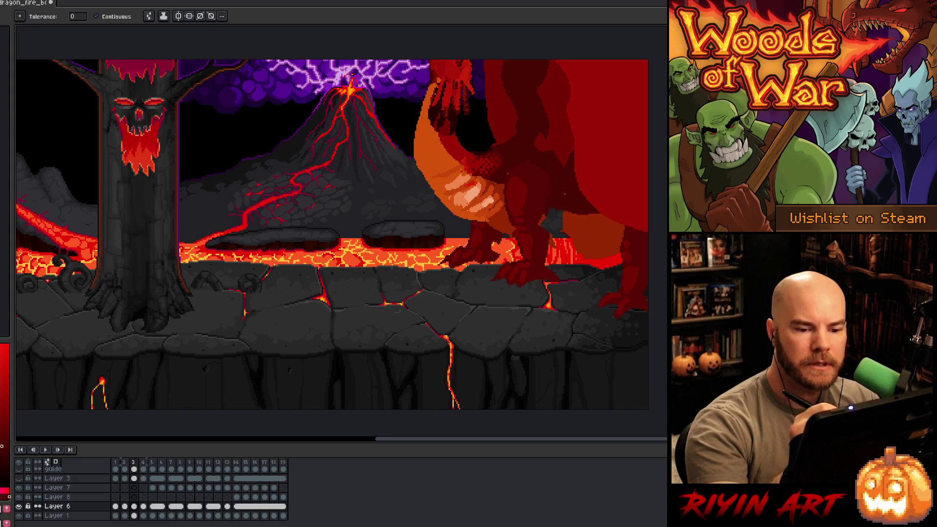
left_click(549, 209, "alt")
key("g")
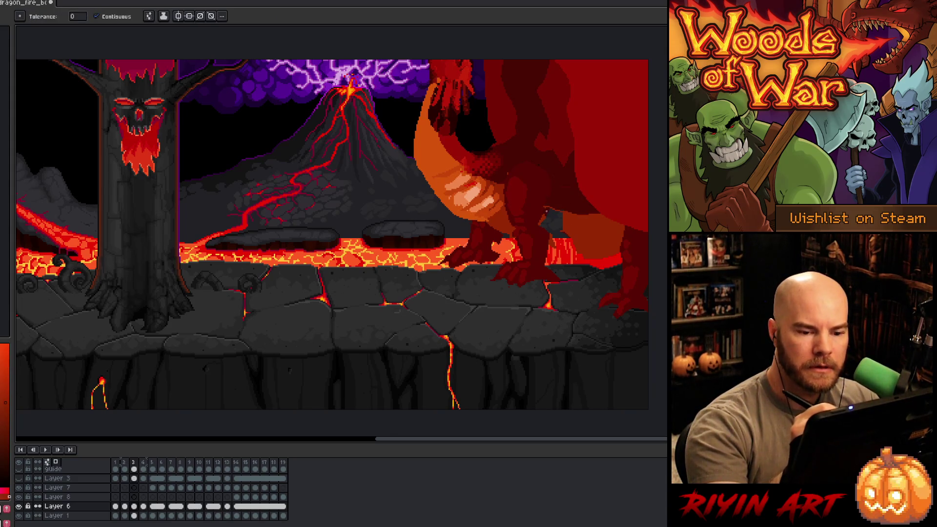
key("b")
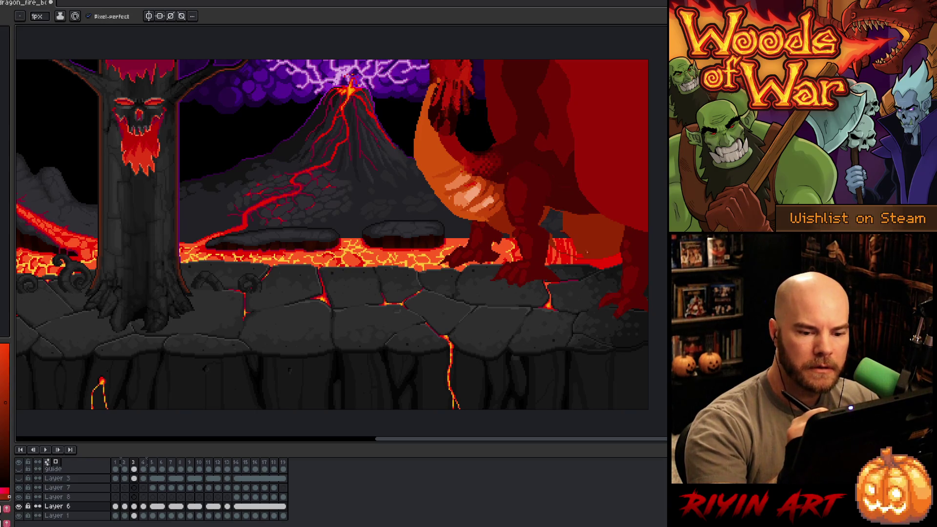
key("g")
left_click(587, 252)
key("Left")
key("Right")
key("Right")
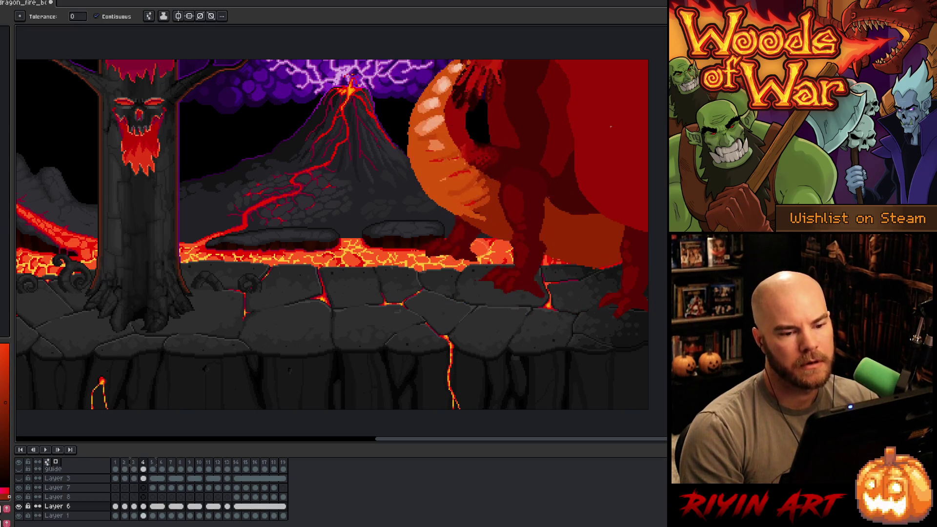
- Rotate the selected part of the dragon's leg into place
key("b")
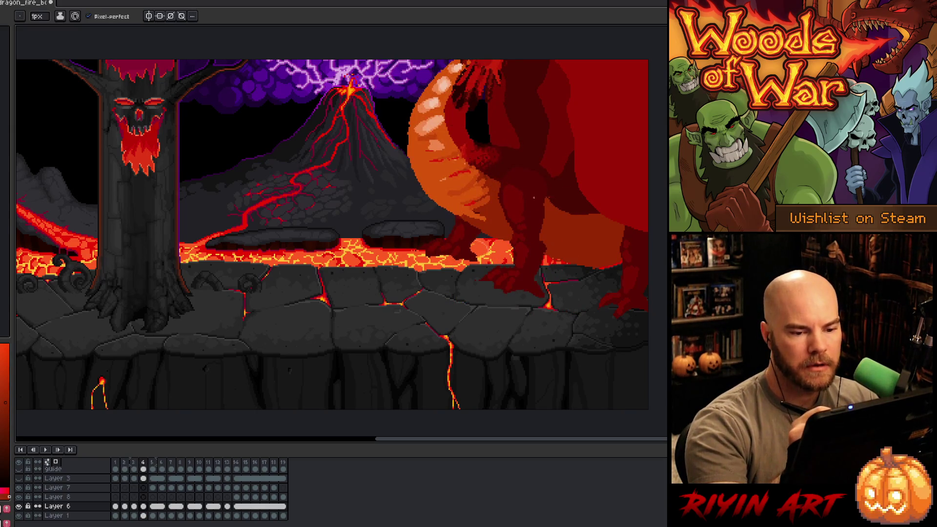
key("m")
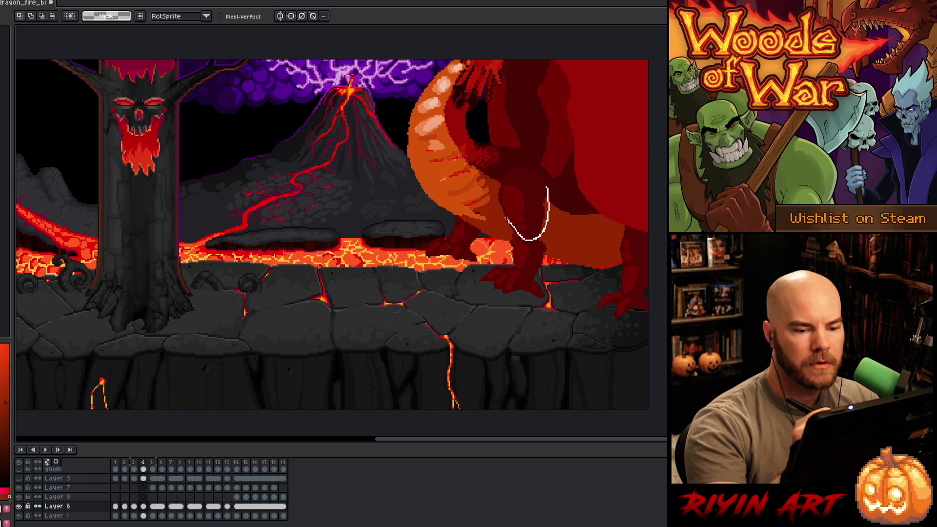
mouse_move(561, 154)
left_mouse_down()
mouse_move(569, 161)
mouse_move(561, 217)
mouse_move(578, 195)
mouse_move(525, 181)
left_mouse_up()
left_click(557, 301)
- Lasso the dragon's foot, rotate it about 30 degrees, and move it under the body
left_click_drag(547, 326, 493, 241)
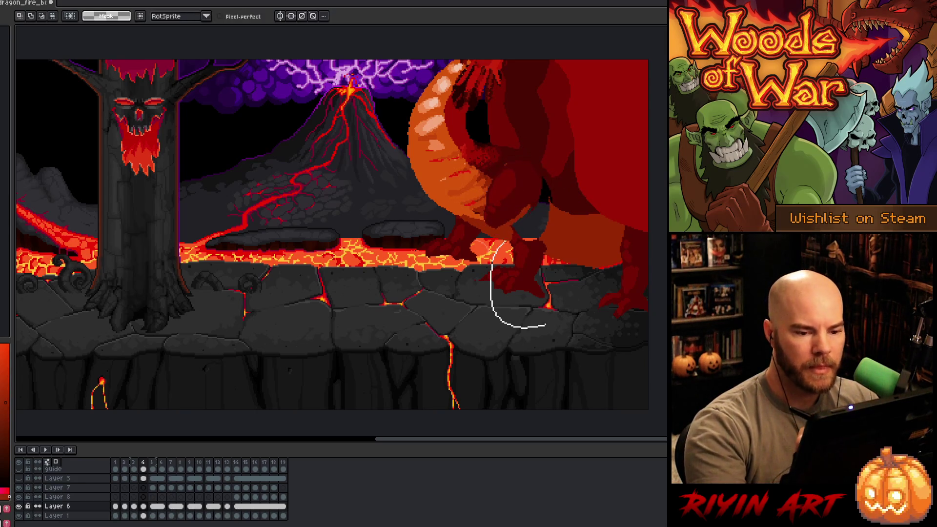
left_click_drag(546, 325, 545, 326)
left_click_drag(523, 263, 524, 263)
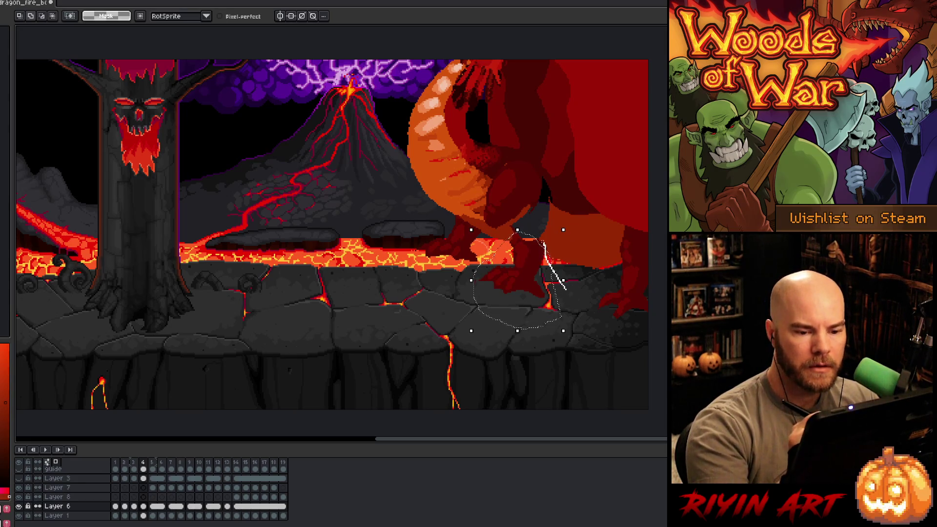
mouse_move(574, 228)
left_mouse_down()
mouse_move(556, 202)
mouse_move(516, 237)
left_mouse_up()
left_click(422, 304)
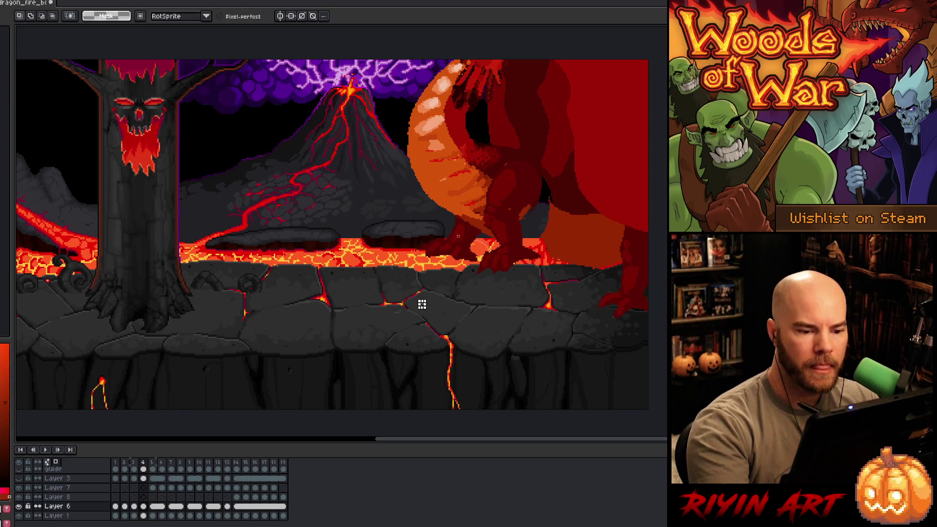
left_click_drag(439, 244, 386, 282)
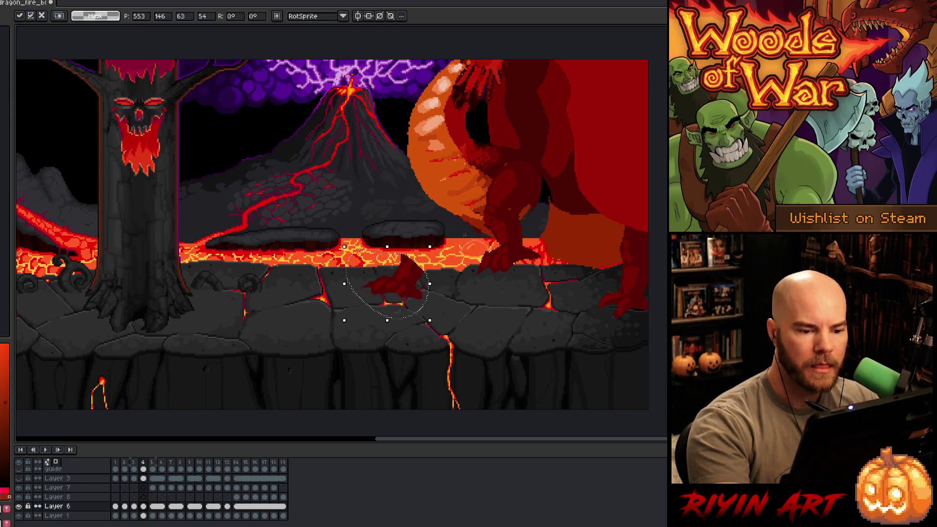
mouse_move(438, 244)
left_mouse_down()
mouse_move(447, 271)
mouse_move(435, 240)
mouse_move(458, 233)
left_mouse_up()
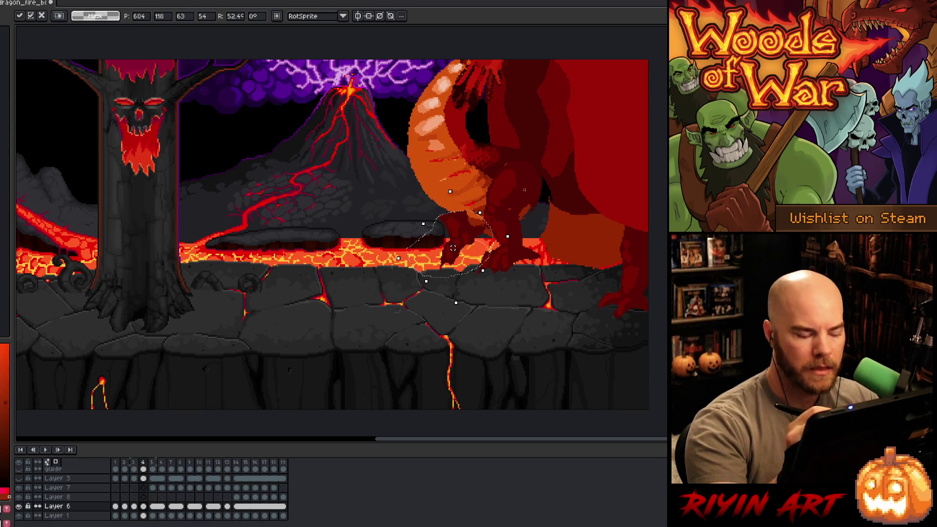
left_click(500, 198)
- Fill the red gap between the legs with orange sampled from the canvas
key("b")
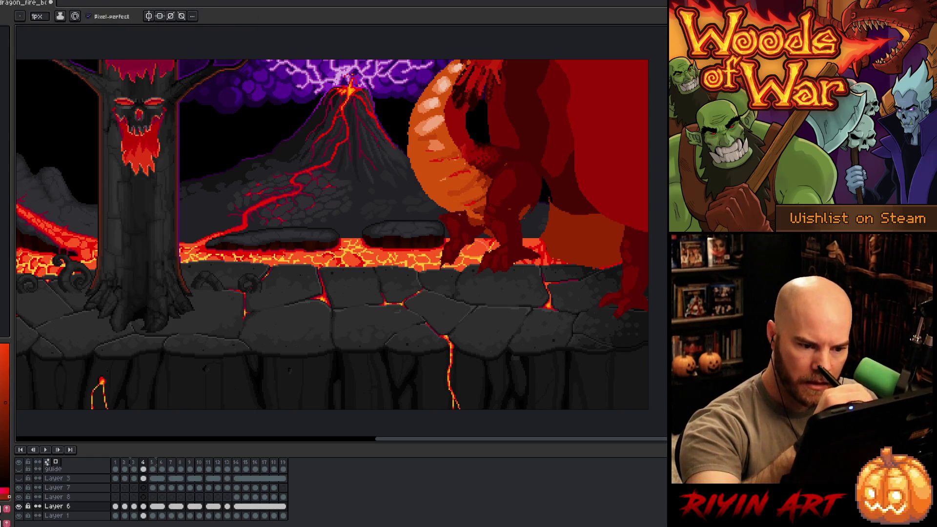
left_click(459, 212, "alt")
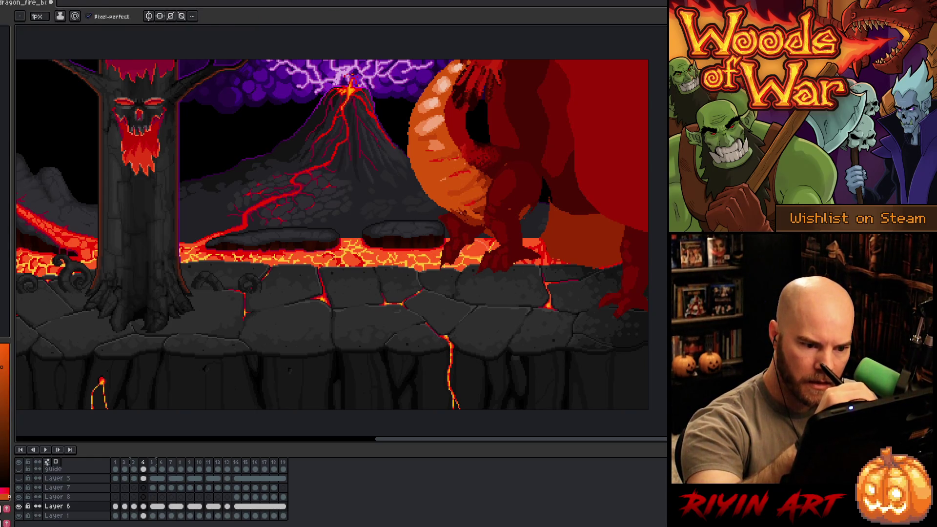
left_click(446, 211, "alt")
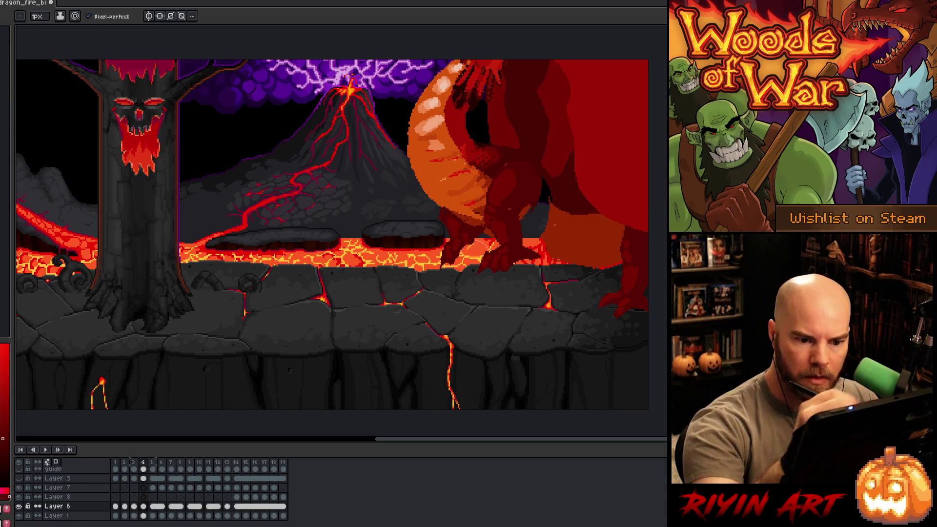
left_click(532, 237, "alt")
key("g")
left_click(528, 235)
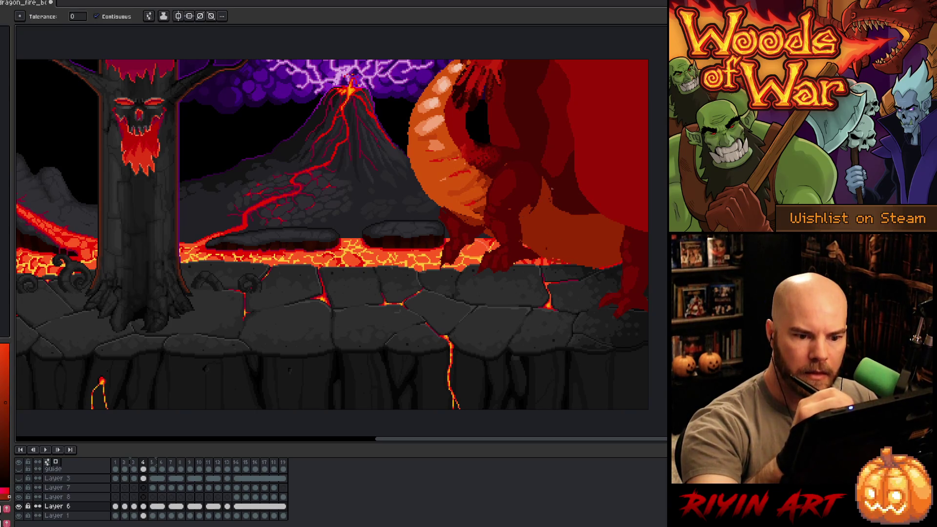
left_click(540, 199, "alt")
- Advance to frame 5, play the fire-breathing animation, then save the file
key("b")
key("g")
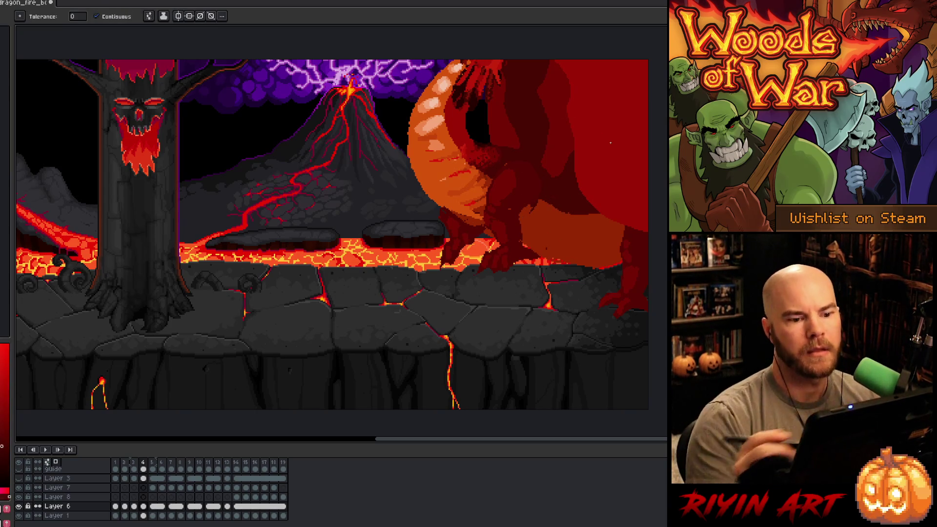
key("period")
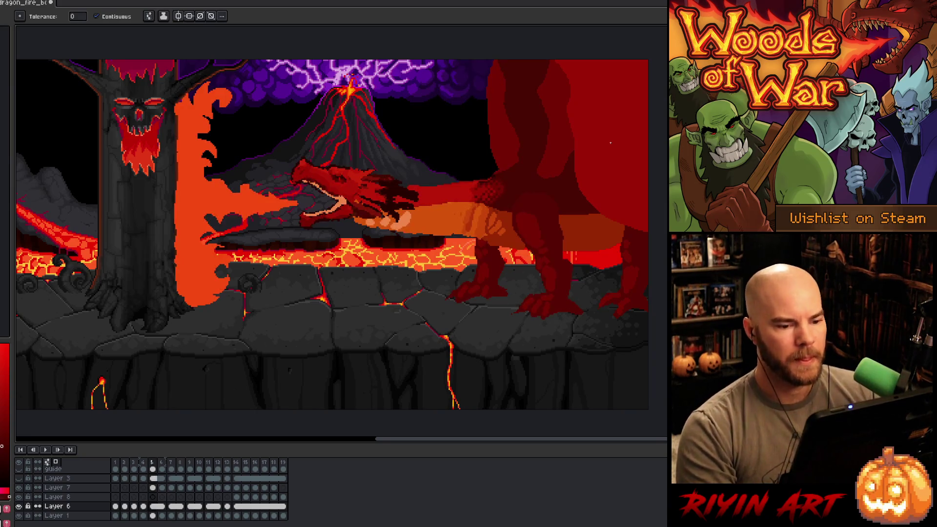
key("Return")
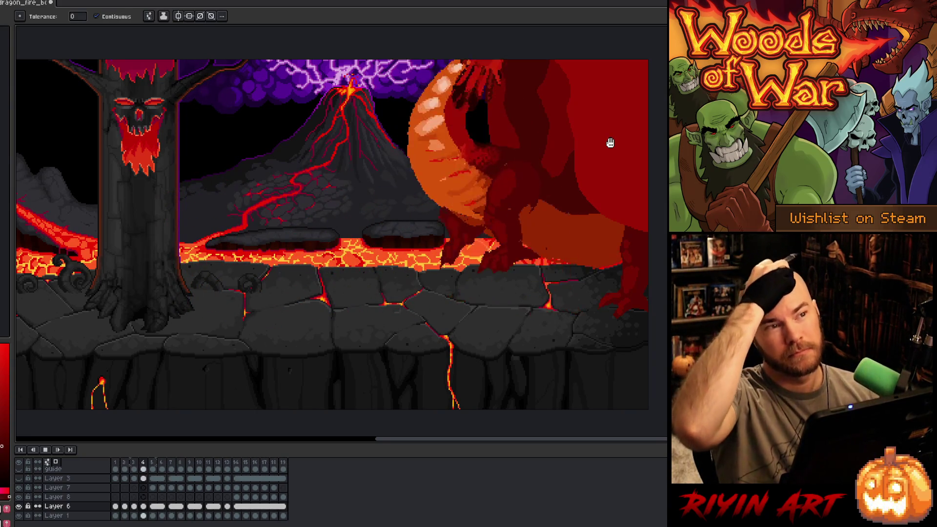
key("ctrl+s")
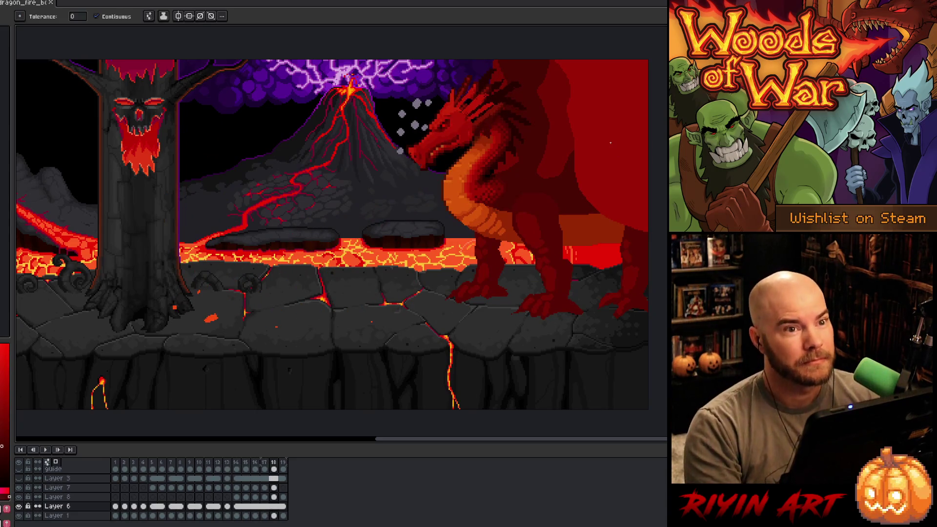
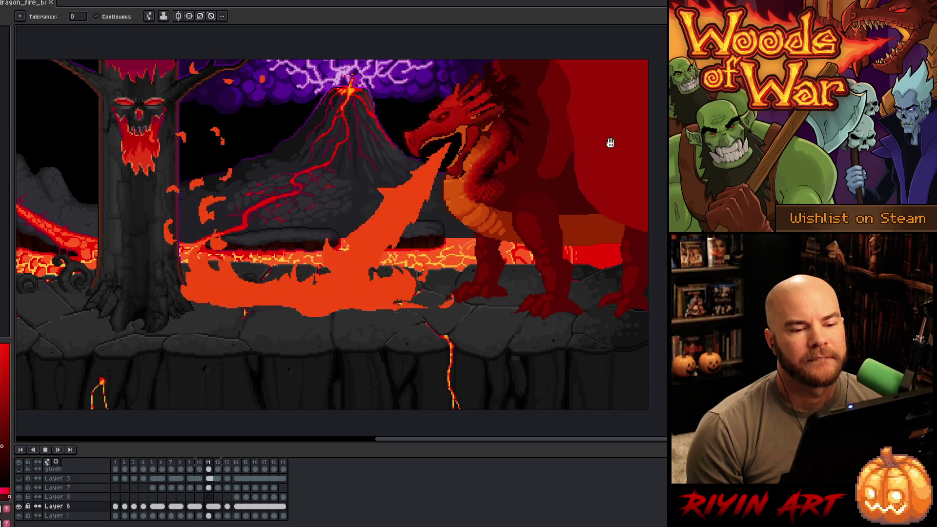
- Stop playback, move to frame 4 and lasso the dragon's upper right body section
key("Return")
key("Right")
key("Right")
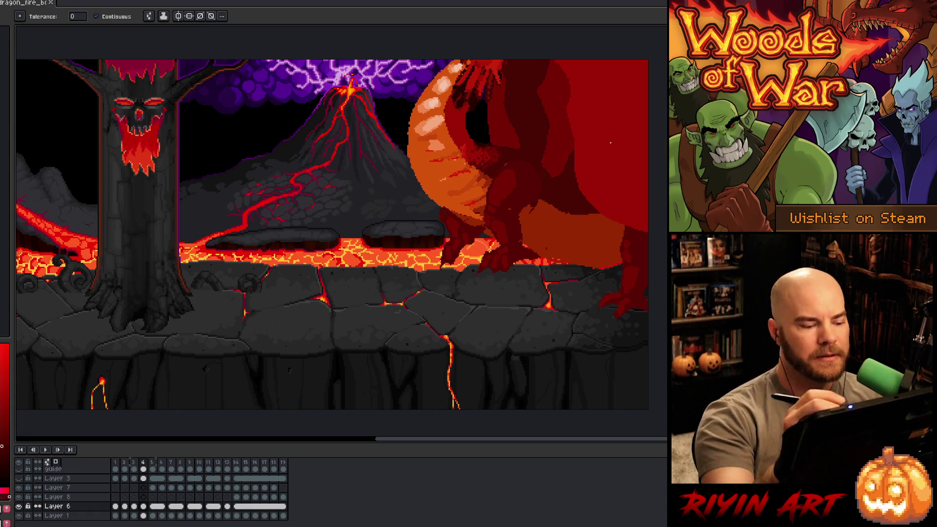
key("m")
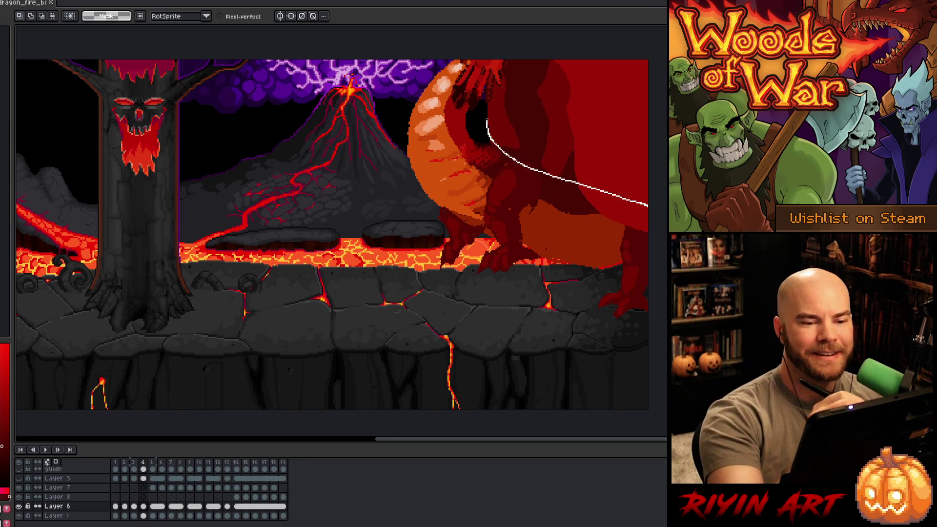
left_click_drag(511, 64, 511, 63)
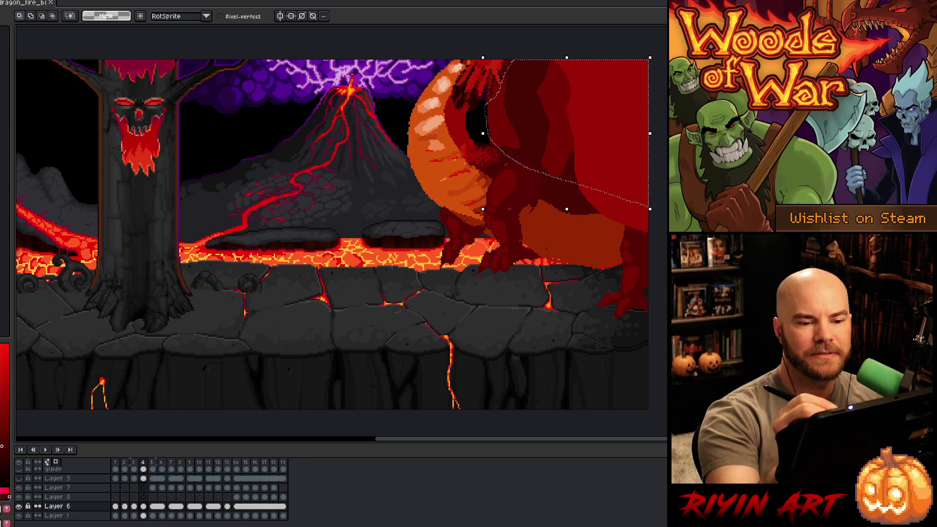
- Rotate the selected section about -15°, stretch it taller, and apply the transform
key("ctrl+z")
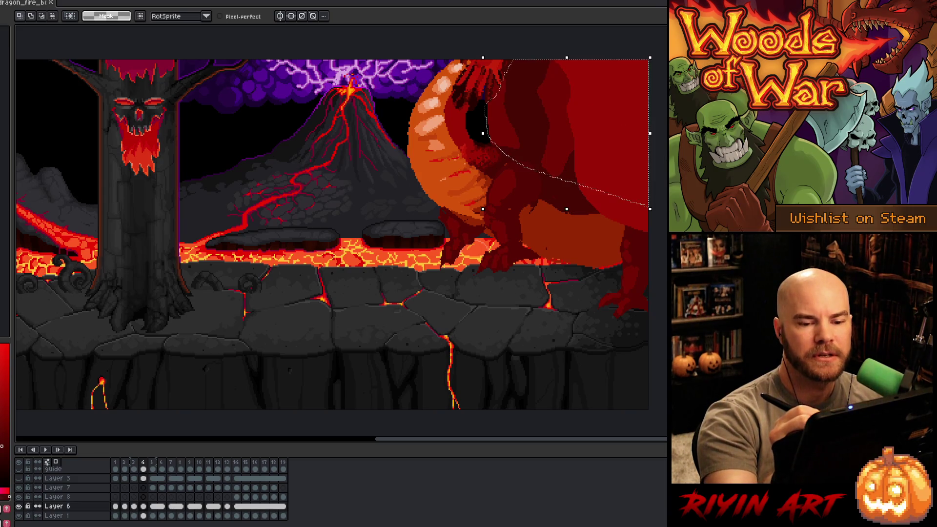
mouse_move(656, 55)
left_mouse_down()
mouse_move(637, 112)
mouse_move(630, 104)
mouse_move(570, 150)
left_mouse_up()
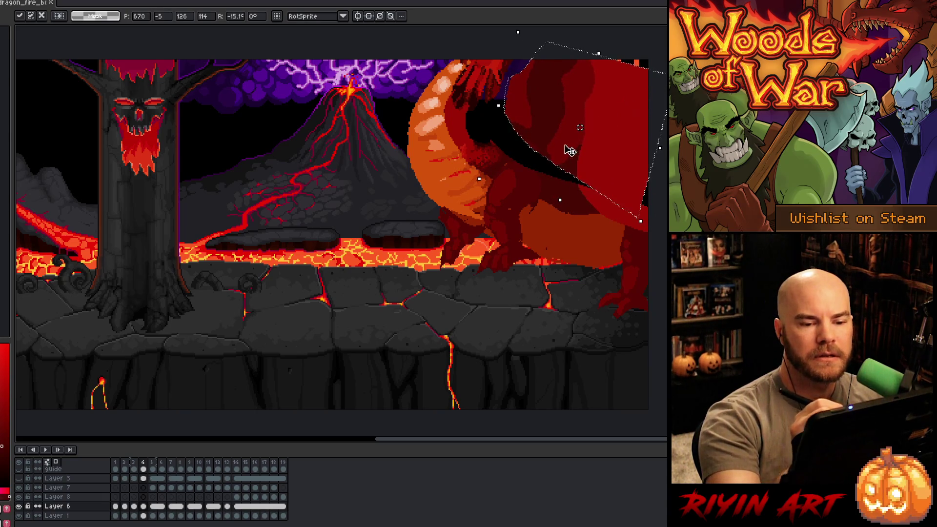
mouse_move(558, 200)
left_mouse_down()
mouse_move(556, 215)
mouse_move(557, 207)
left_mouse_up()
key("Return")
key("b")
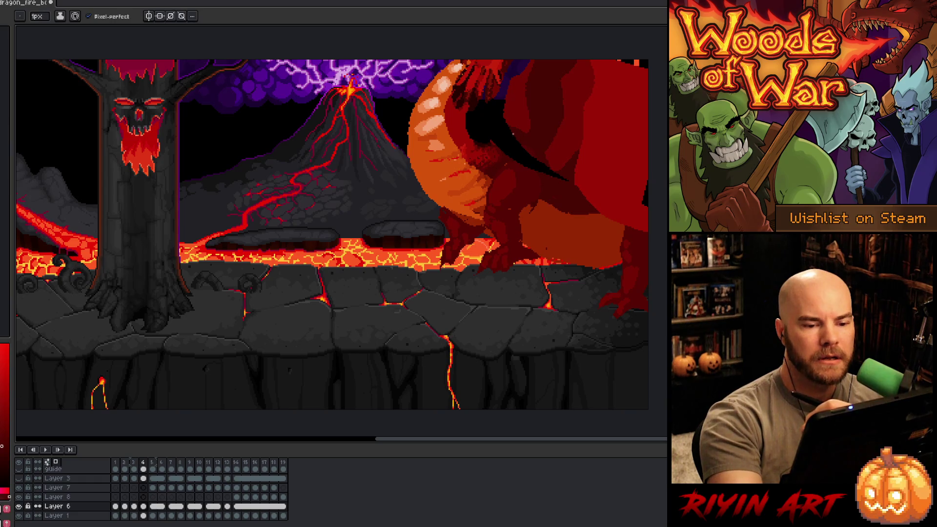
- Preview the animation, step back through frames 7 to 4, and save the file
key("g")
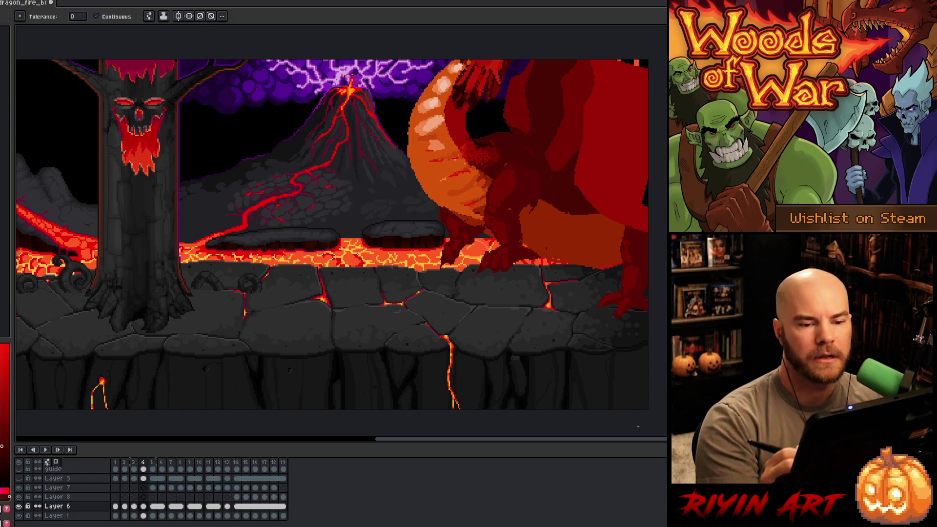
key("Return")
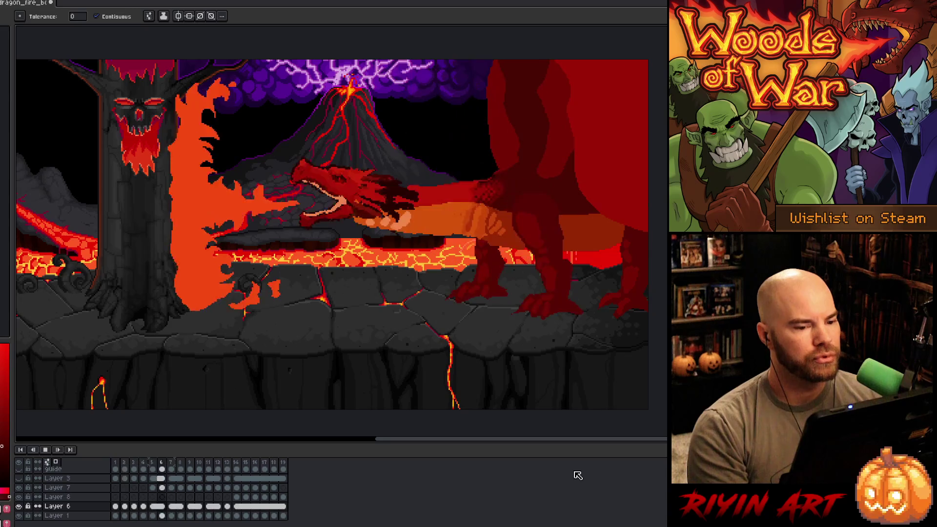
key("Return")
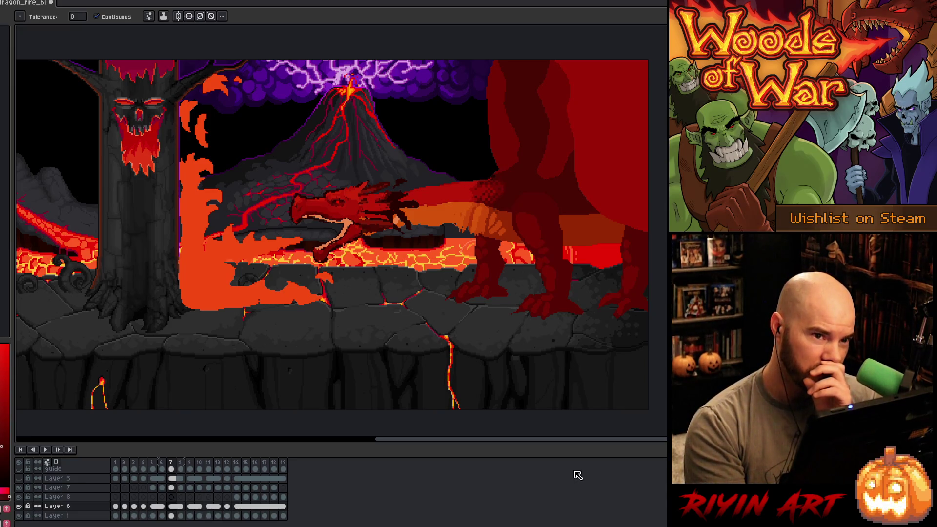
key("Left")
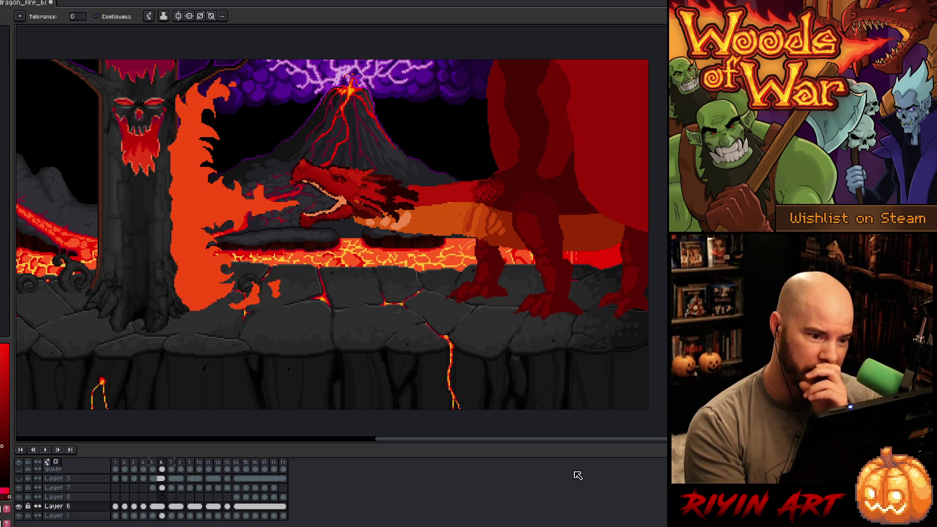
key("Left")
key("Left")
key("Right")
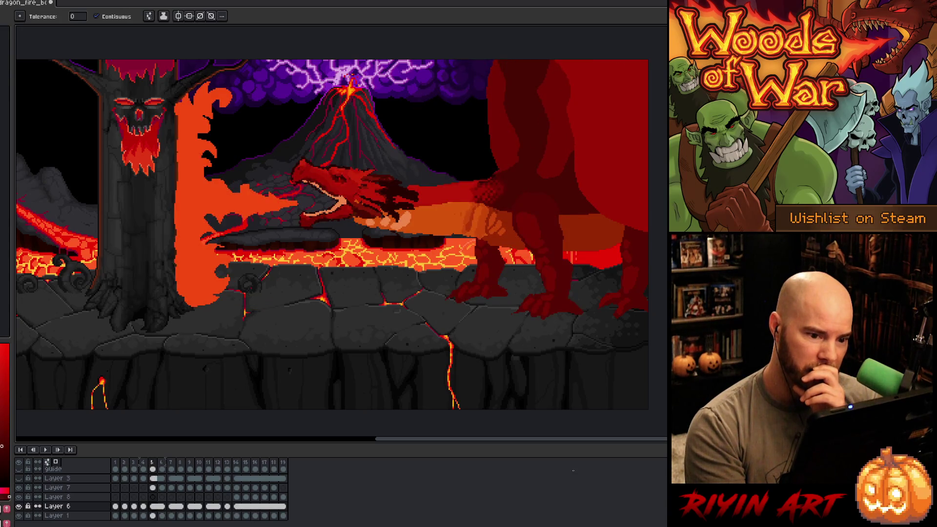
key("Left")
key("Left")
key("Right")
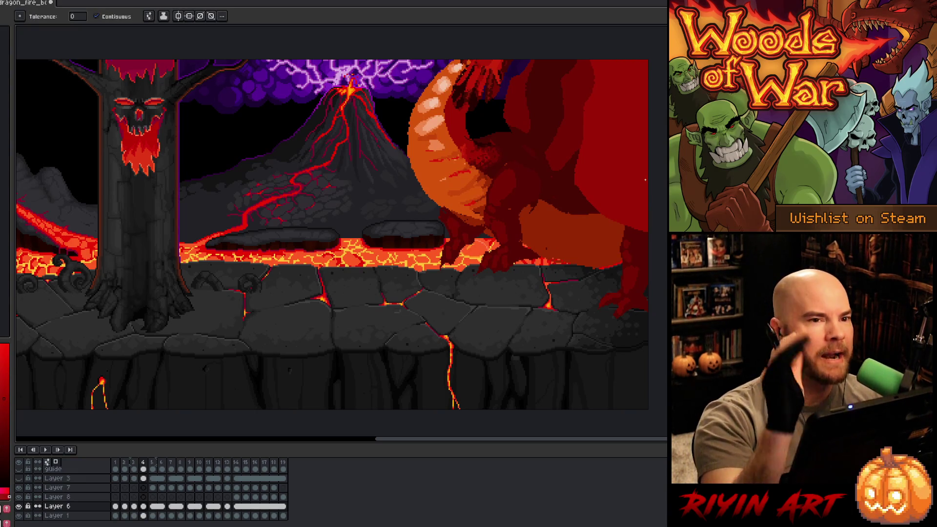
key("ctrl+s")
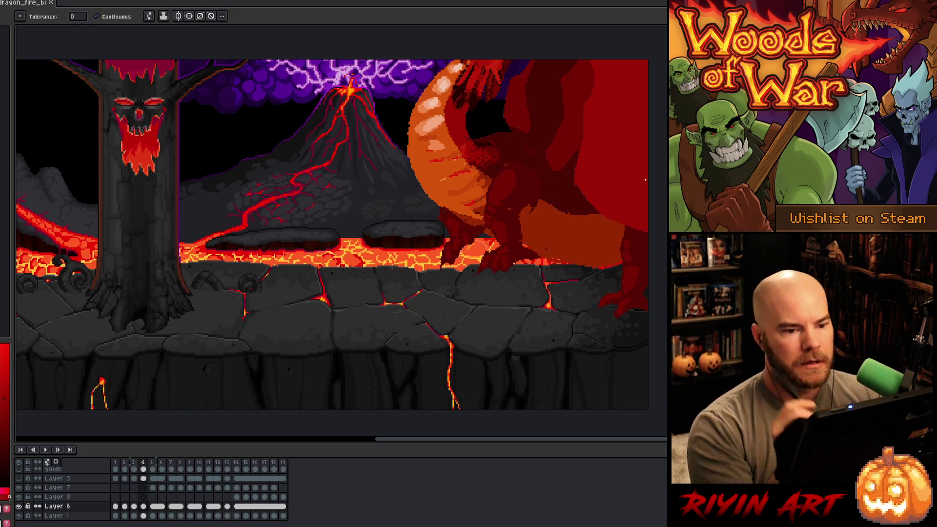
- Pick a colour from the dragon artwork, toggling between pencil and paint bucket
key("b")
left_click(516, 82, "alt")
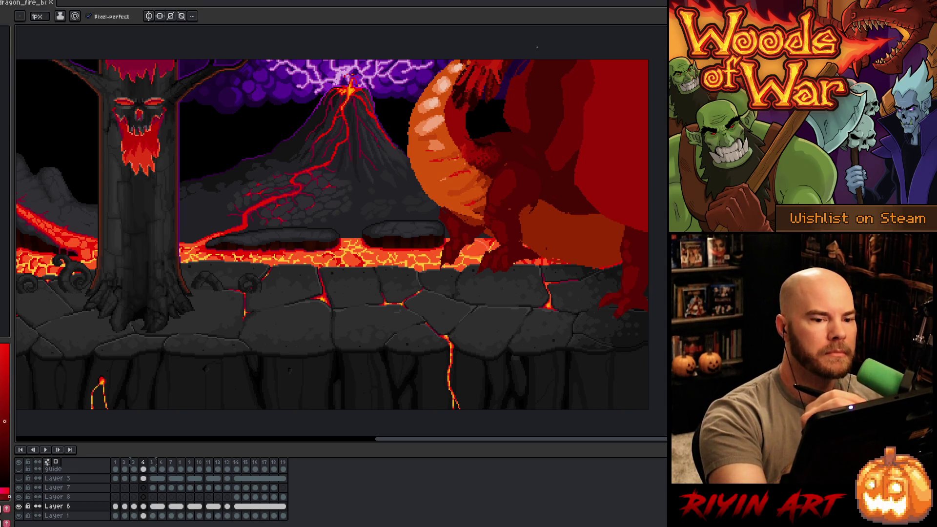
key("g")
key("b")
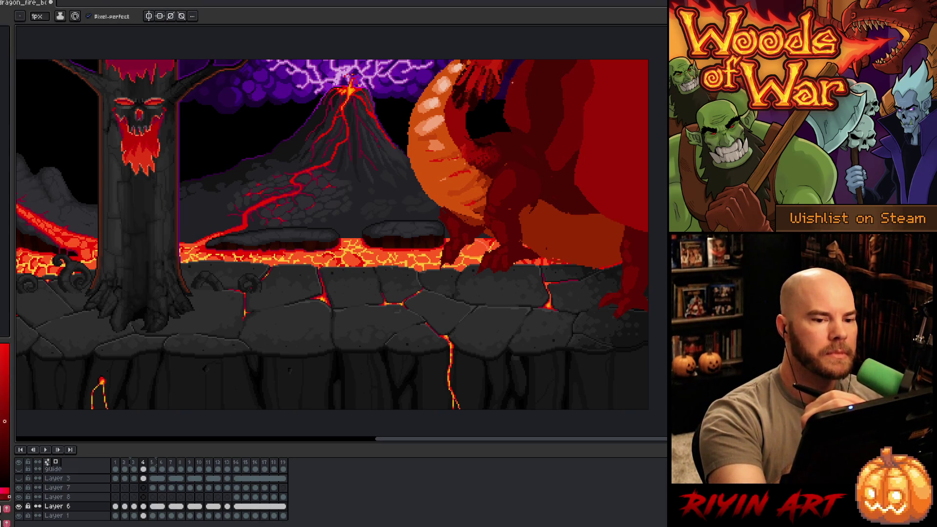
left_click(518, 69, "alt")
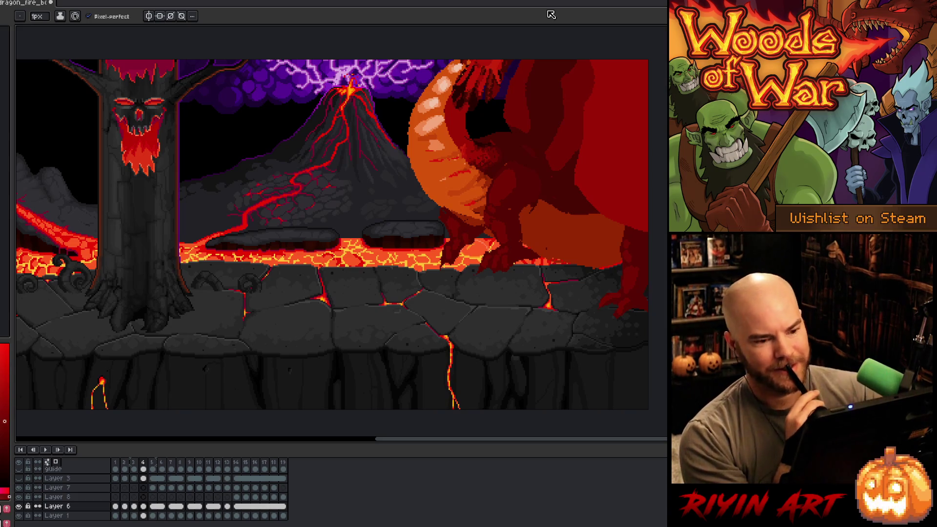
- Compare neighbouring frames, then play through the fire-breath and dissipating frames, stopping on frame 7
key("Left")
key("Right")
key("Left")
key("Right")
key("Right")
key("Right")
key("Right")
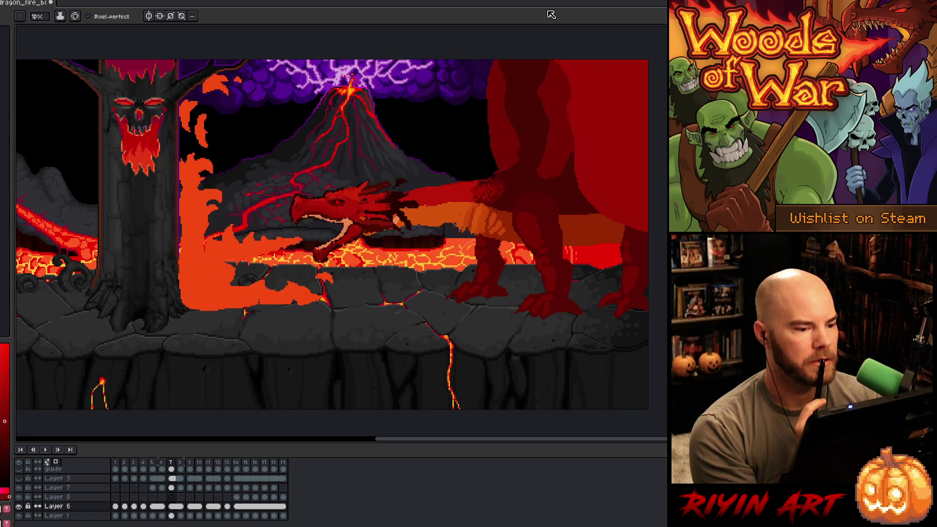
key("Right")
key("Right")
key("Right")
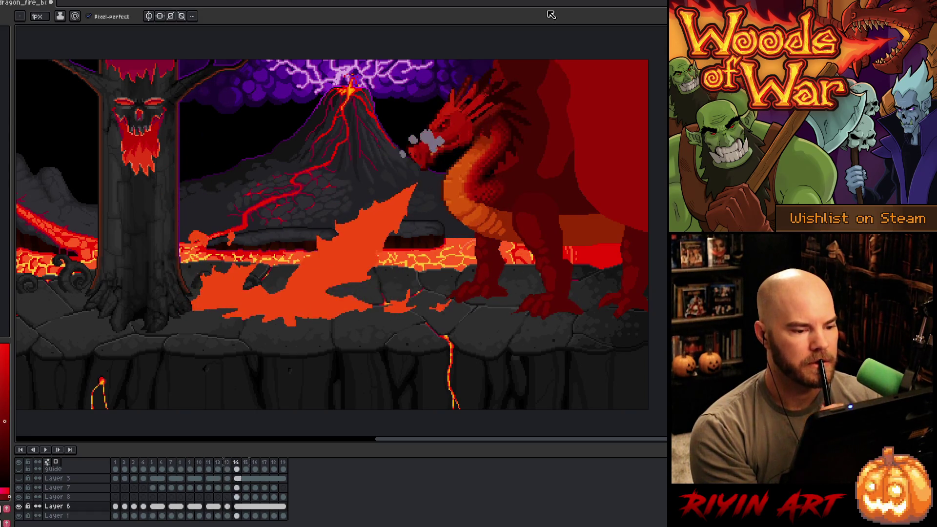
key("Right")
key("Right")
key("Right")
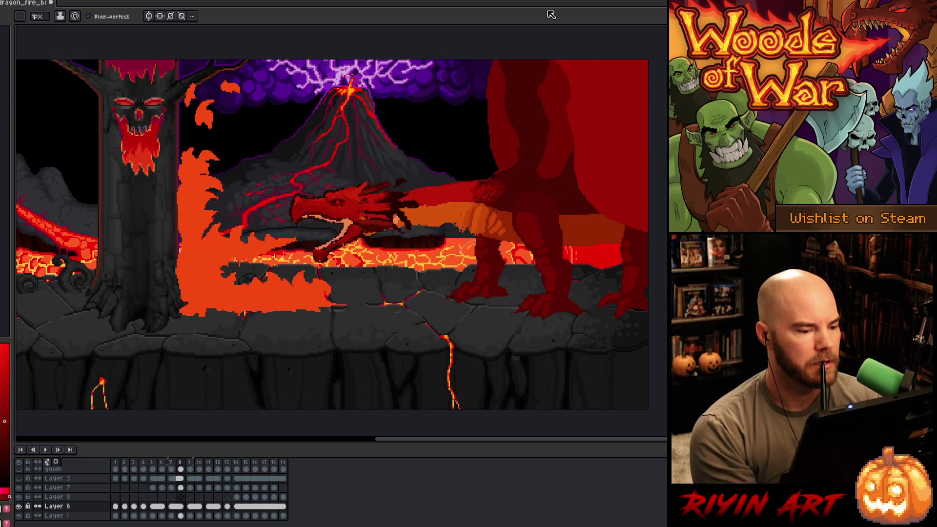
key("Return")
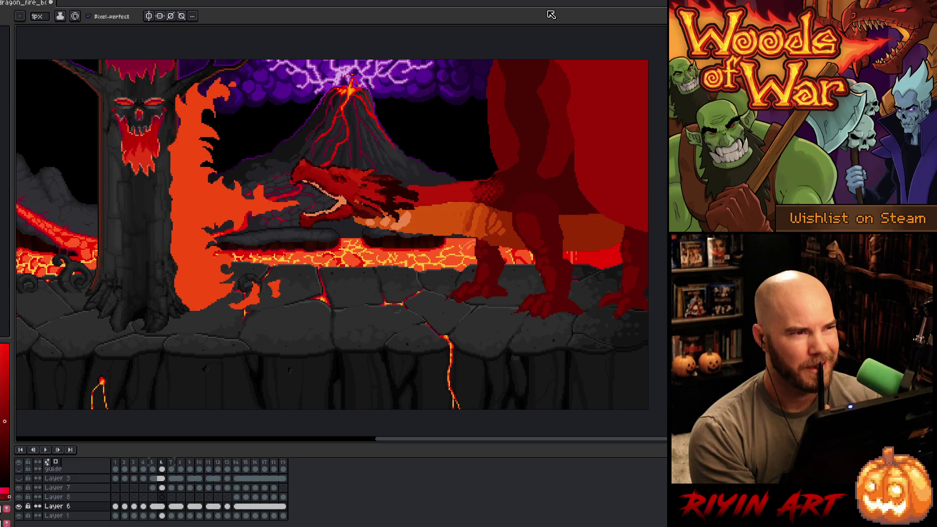
key("Right")
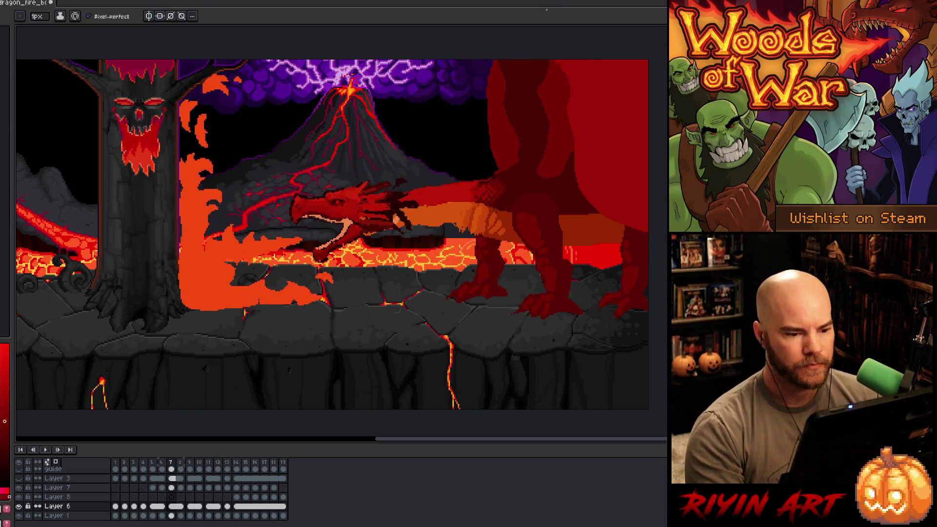
key("Return")
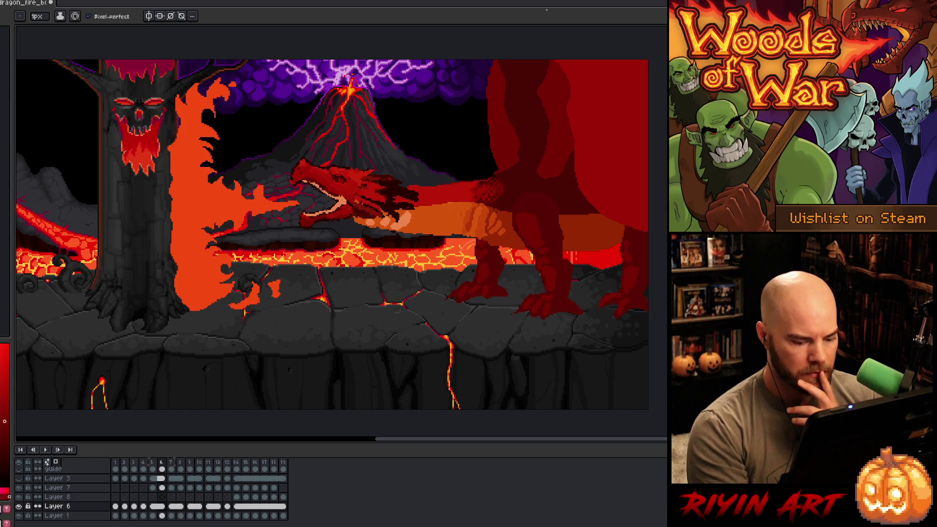
- Step back and forth through frames 5 to 9, ending on frame 6
key("Right")
key("Left")
key("Left")
key("Left")
key("Right")
key("Right")
key("Right")
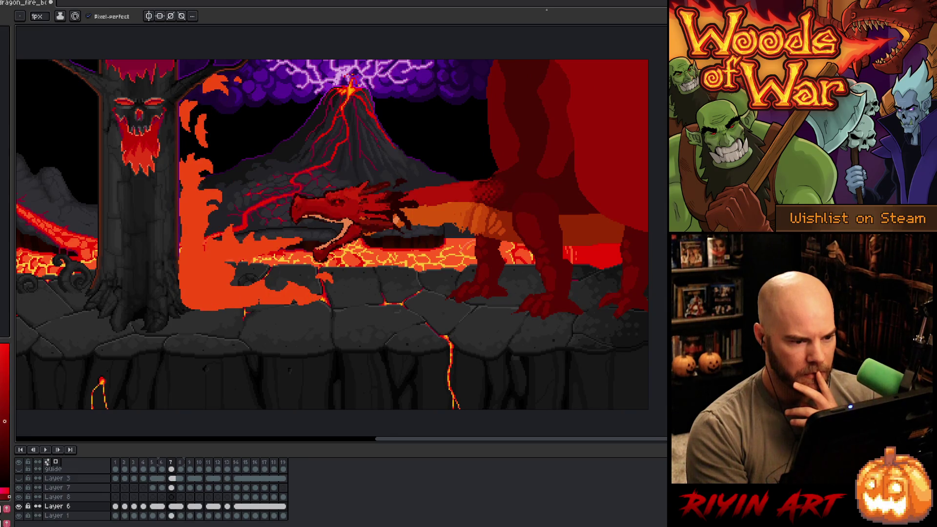
key("Right")
key("Left")
key("Right")
key("Right")
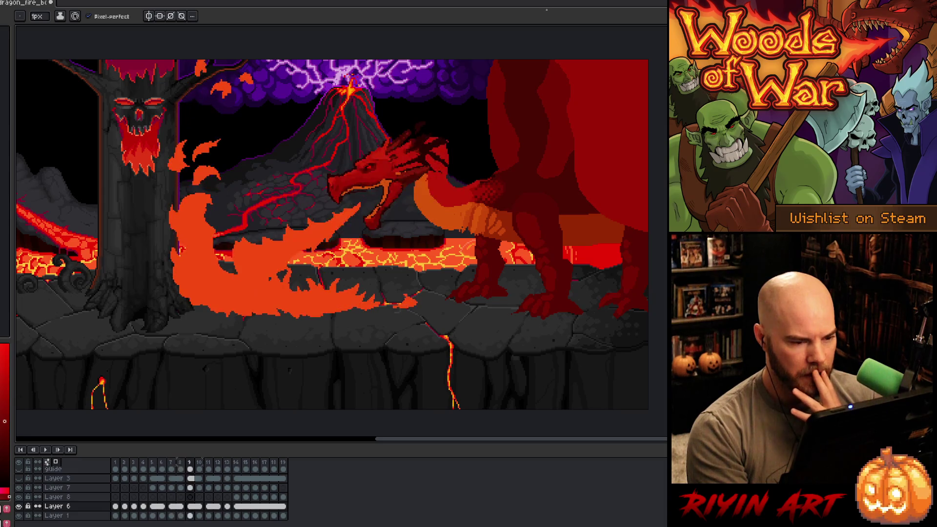
key("Left")
key("Left")
key("Left")
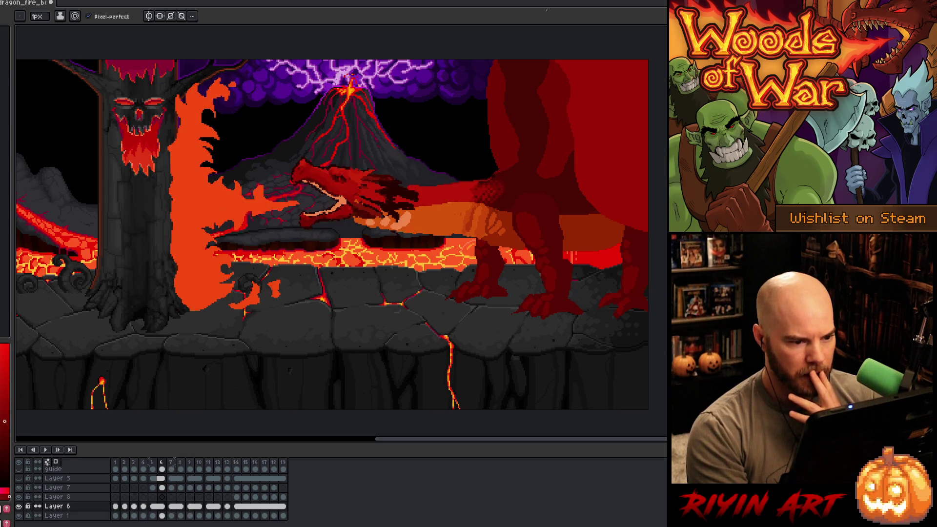
key("Left")
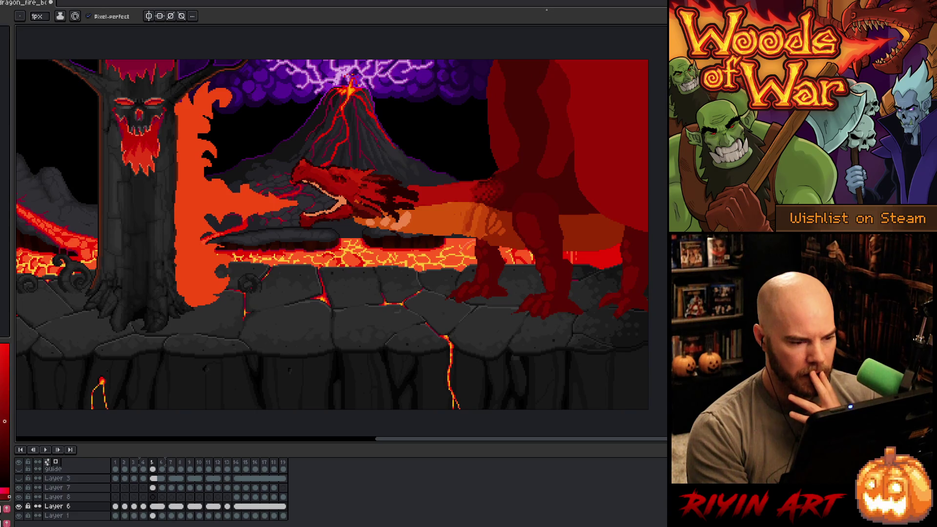
key("Right")
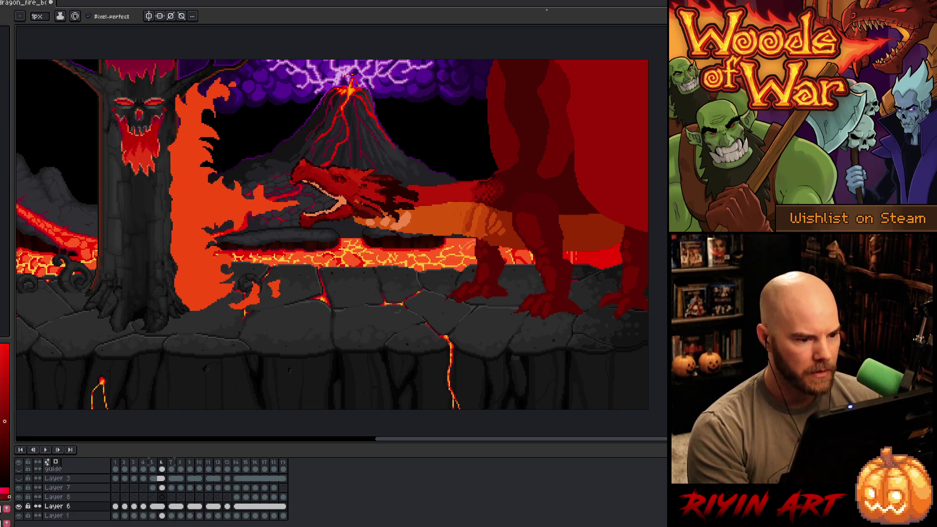
key("Right")
key("Left")
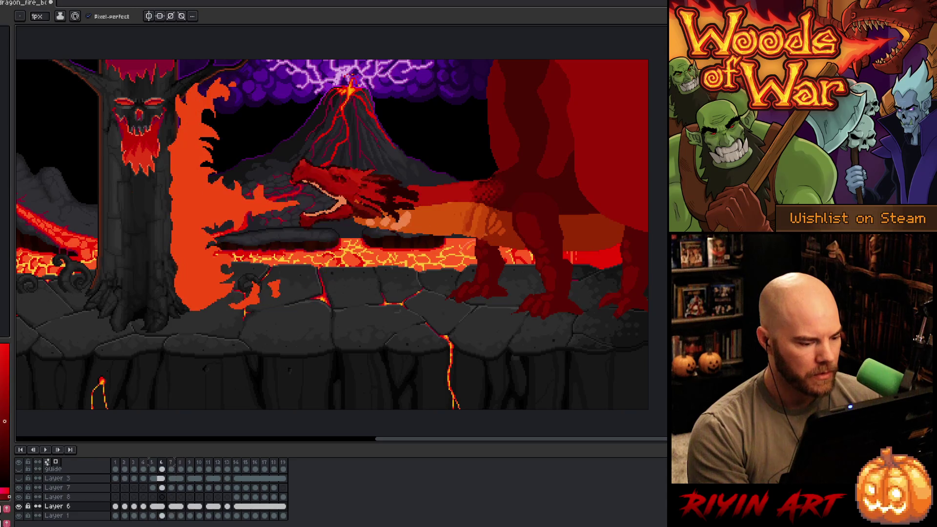
- Select Layer 3's frame-6 cel and check its cel options
left_click(165, 479)
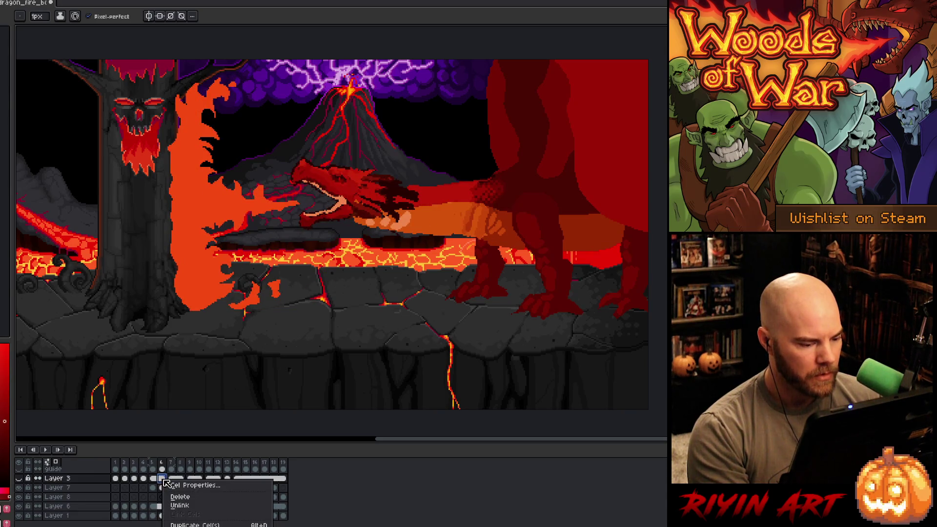
left_click(180, 481)
right_click(181, 482)
left_click(201, 512)
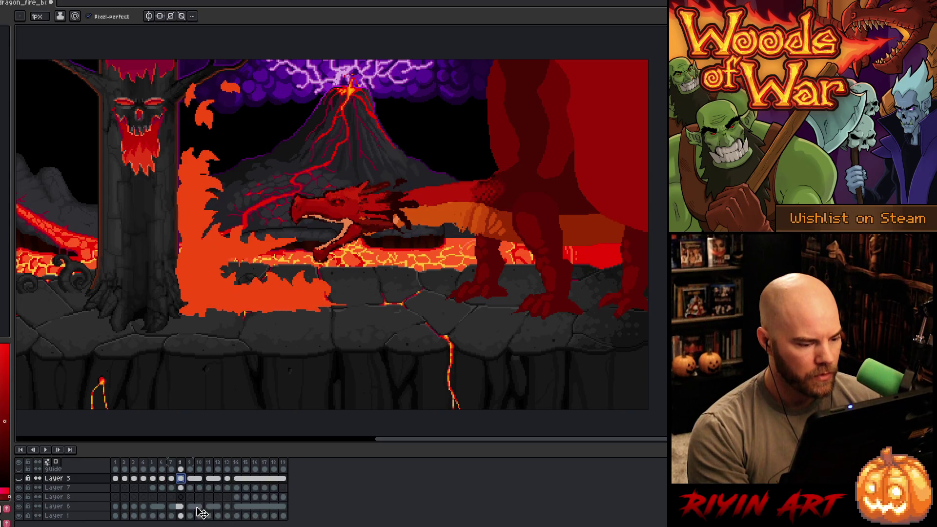
left_click(162, 479)
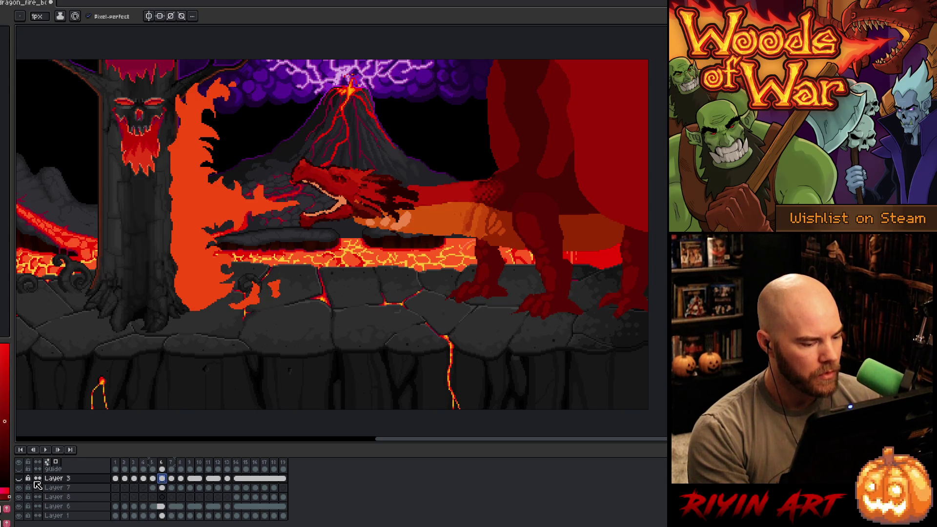
- Unlink Layer 6's dragon cels at frames 6–8 and hide every layer except Layer 6
right_click(164, 508)
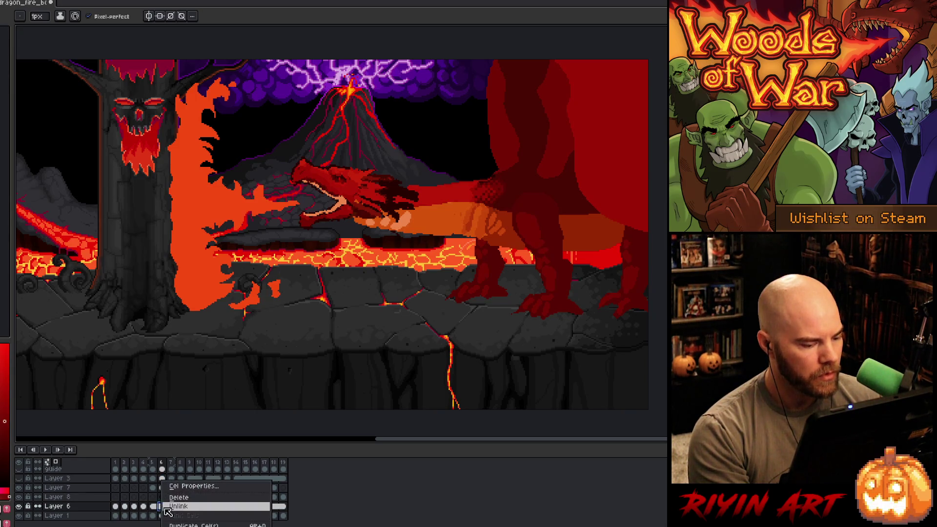
left_click(182, 508)
right_click(188, 511)
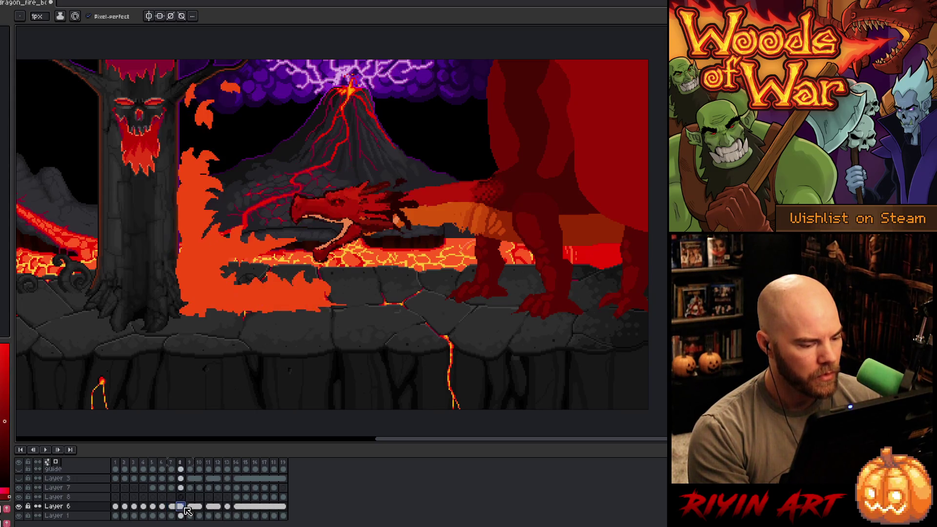
left_click(193, 512)
left_click(163, 510)
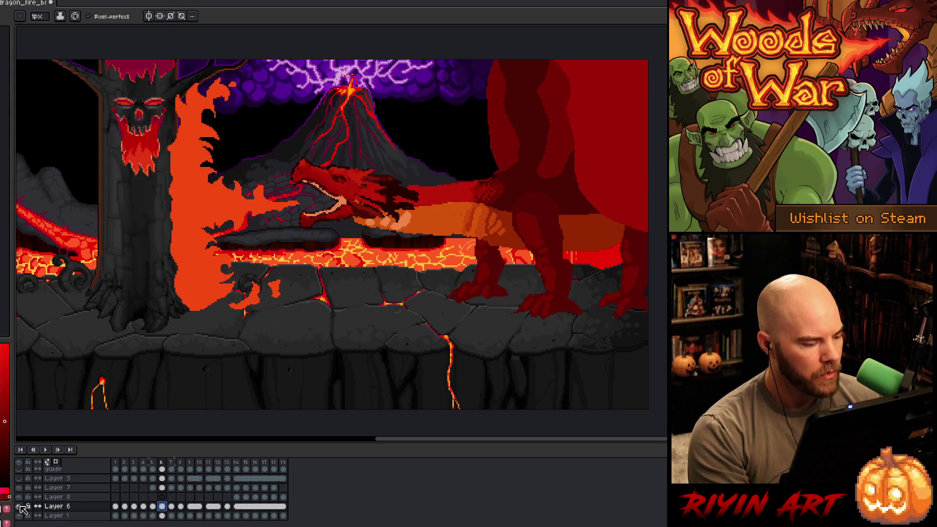
left_click(19, 507, "alt")
- On frame 6, select the dragon's head, tilt it about 8° and move it down-left
key("Right")
key("Left")
key("v")
key("ctrl+t")
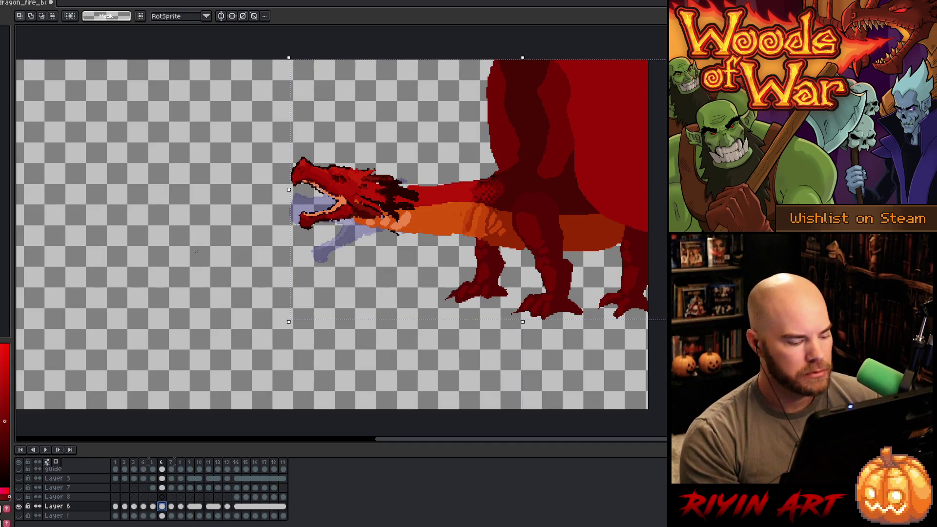
key("Return")
key("b")
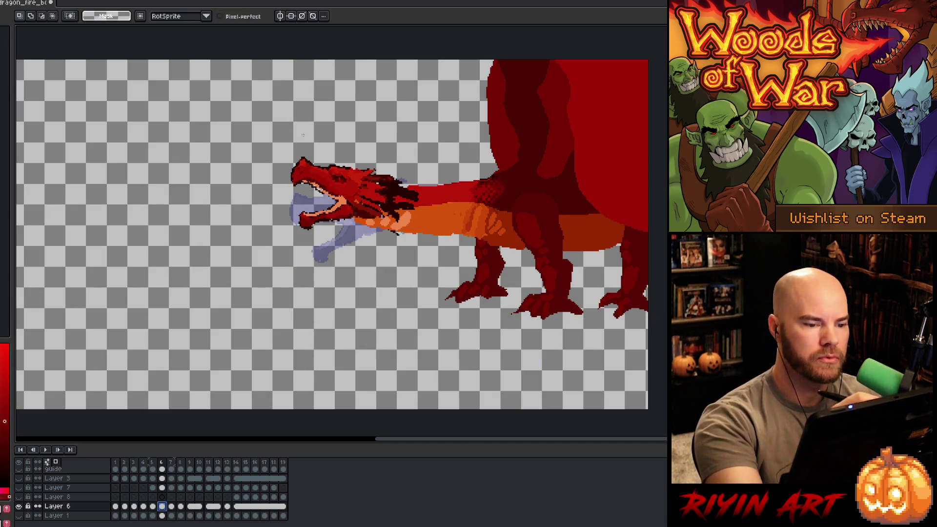
left_click_drag(410, 195, 415, 202)
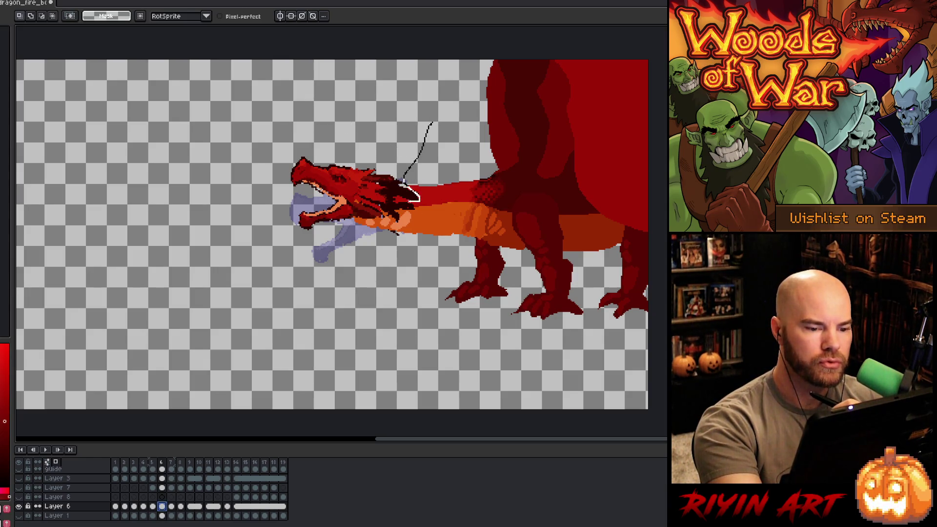
mouse_move(432, 122)
left_mouse_down()
mouse_move(261, 210)
mouse_move(313, 233)
left_mouse_up()
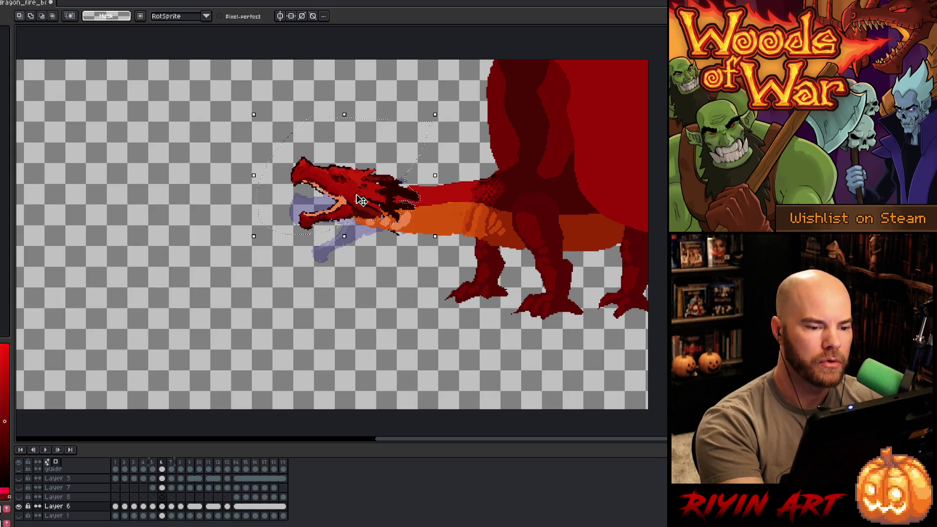
left_click_drag(444, 110, 428, 100)
left_click_drag(381, 187, 371, 202)
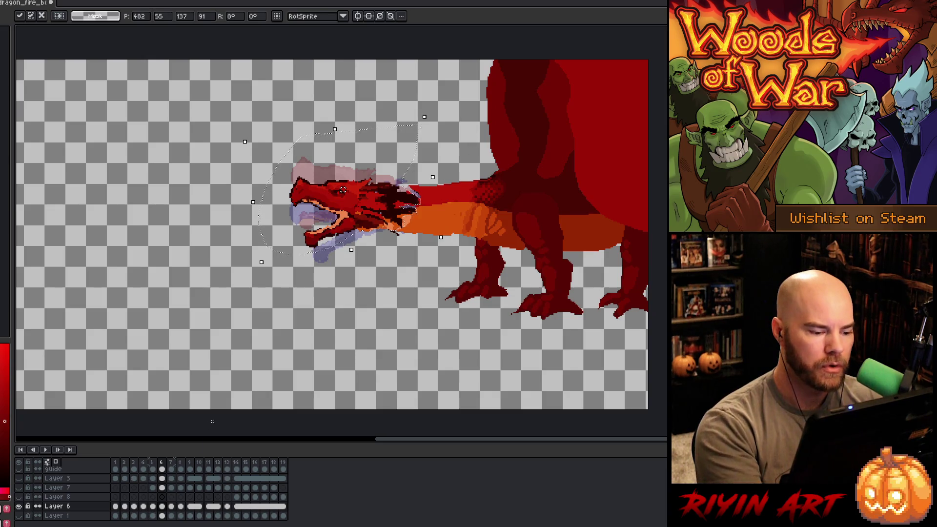
left_click(171, 488)
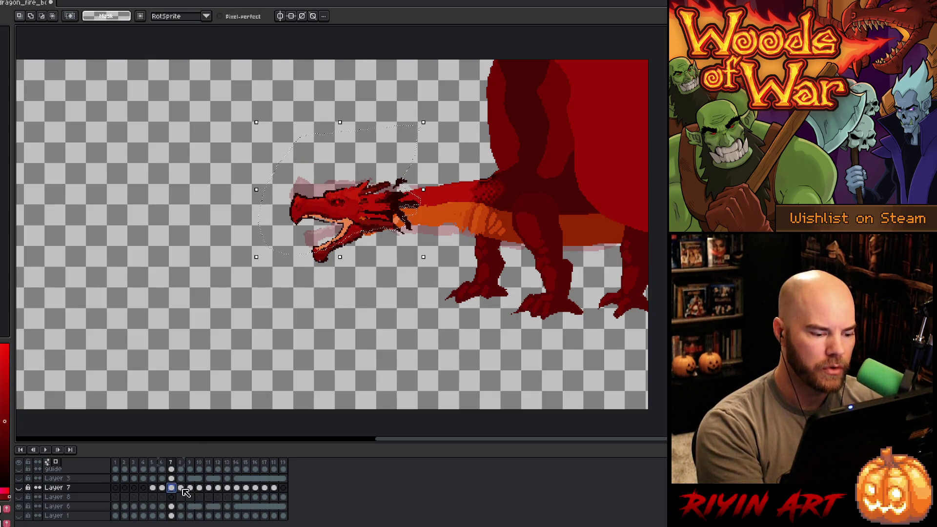
- On frame 8, rotate the Layer 6 head about 9.4°, nudge it up one pixel, and apply
left_click(180, 488)
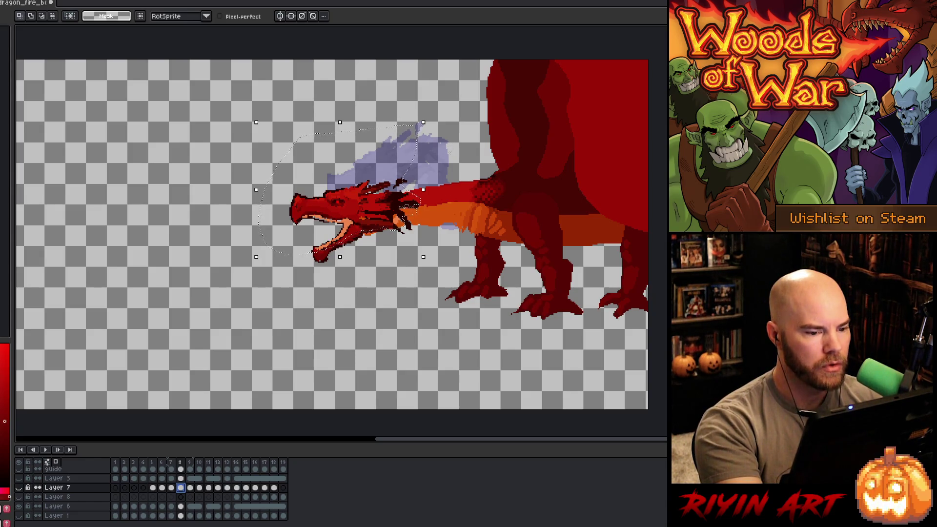
left_click(452, 154)
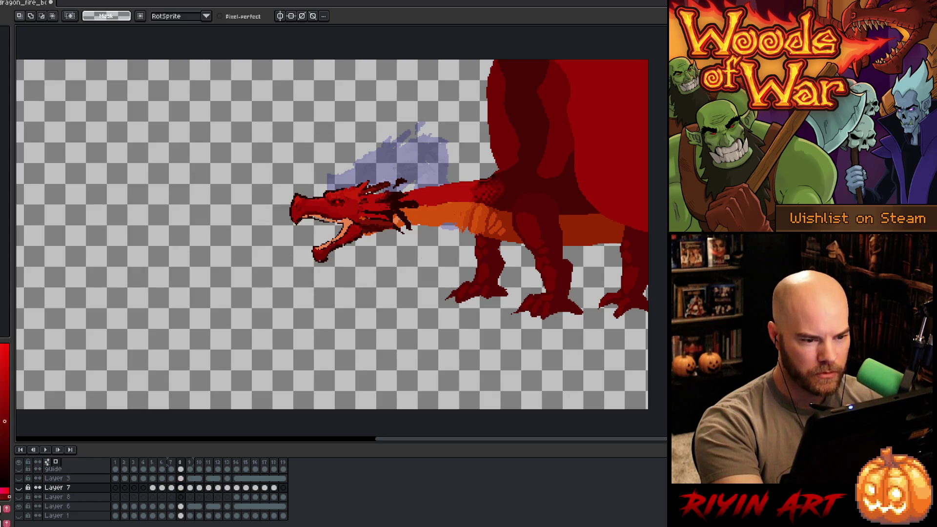
mouse_move(401, 176)
left_mouse_down()
mouse_move(397, 230)
mouse_move(410, 227)
left_mouse_up()
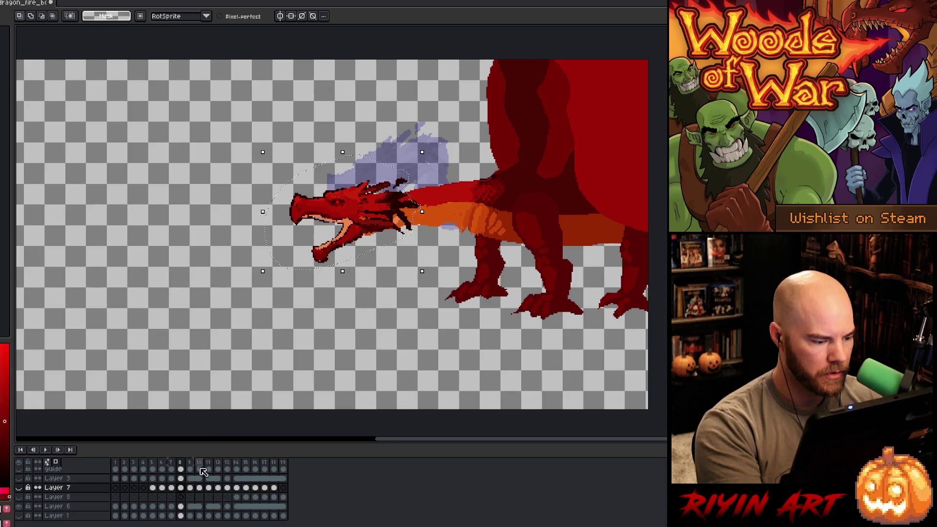
left_click(180, 506)
mouse_move(258, 279)
left_mouse_down()
mouse_move(266, 289)
mouse_move(264, 274)
left_mouse_up()
left_click_drag(376, 220, 381, 234)
key("Up")
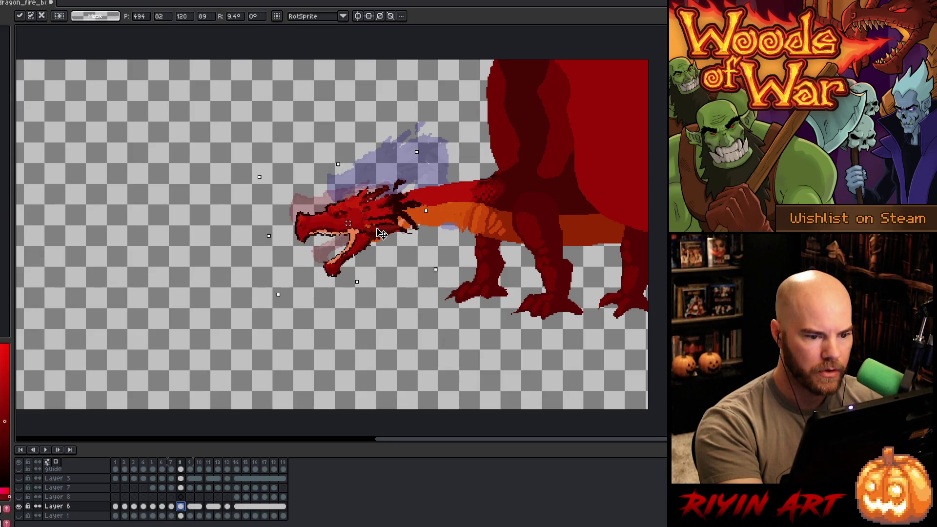
key("Return")
left_click(200, 479)
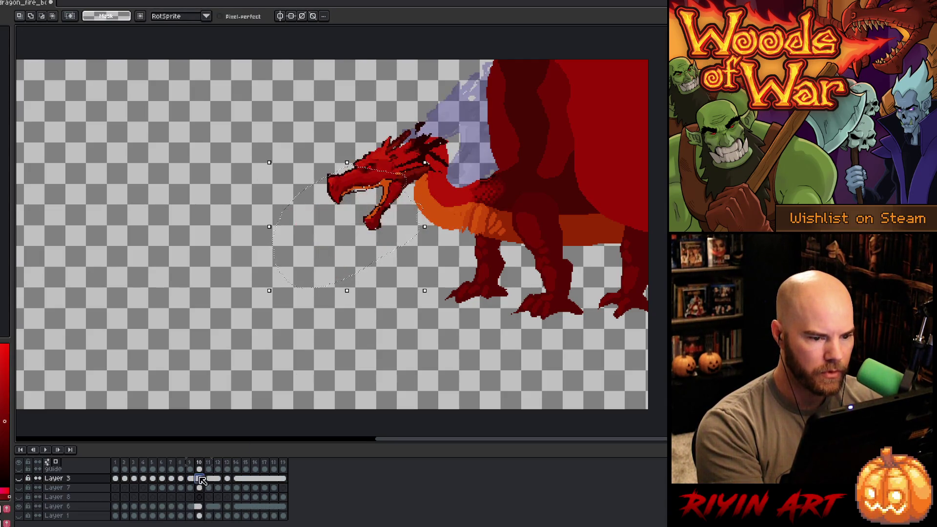
- Unlink Layer 6's dragon cel on frame 9
left_click(190, 479)
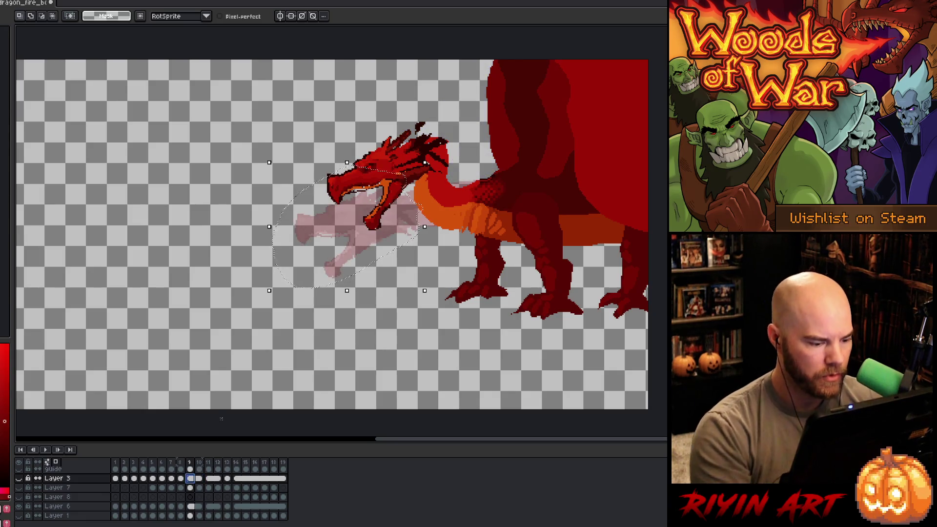
right_click(190, 507)
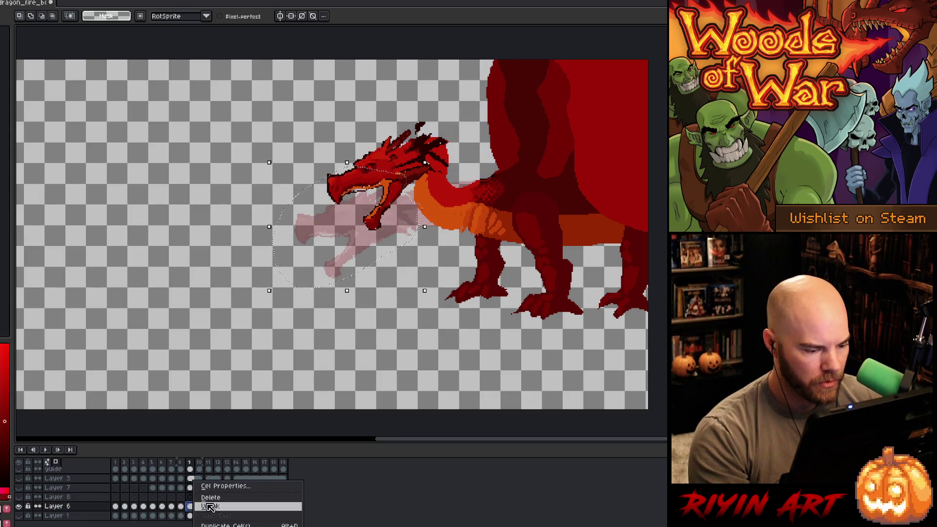
left_click(211, 508)
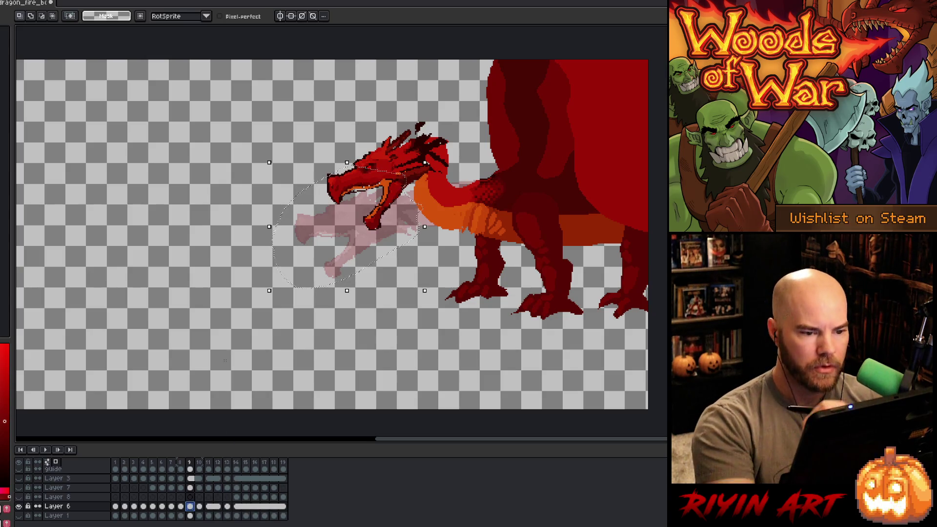
- Lasso the head, move it up-left and tilt it about -3.6°
mouse_move(405, 99)
left_mouse_down()
mouse_move(460, 142)
mouse_move(449, 149)
left_mouse_up()
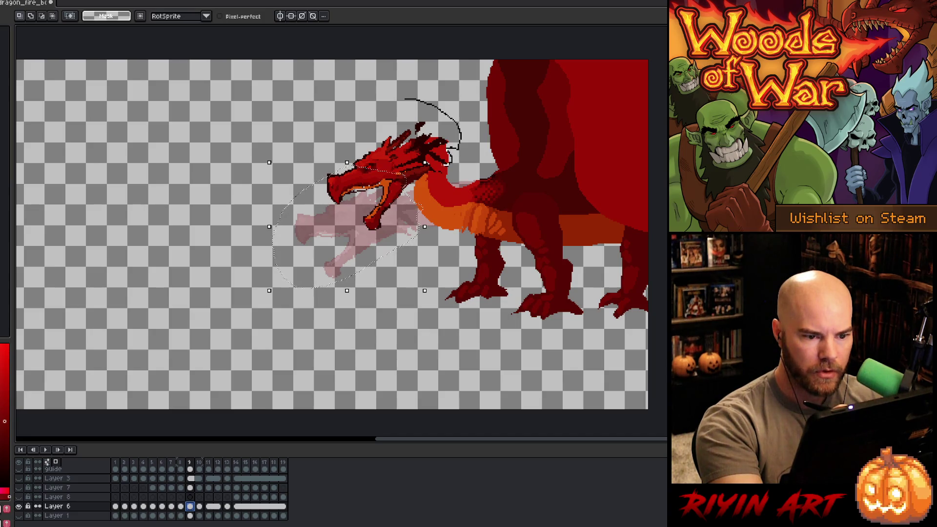
left_click_drag(276, 226, 276, 225)
left_click_drag(406, 180, 382, 201)
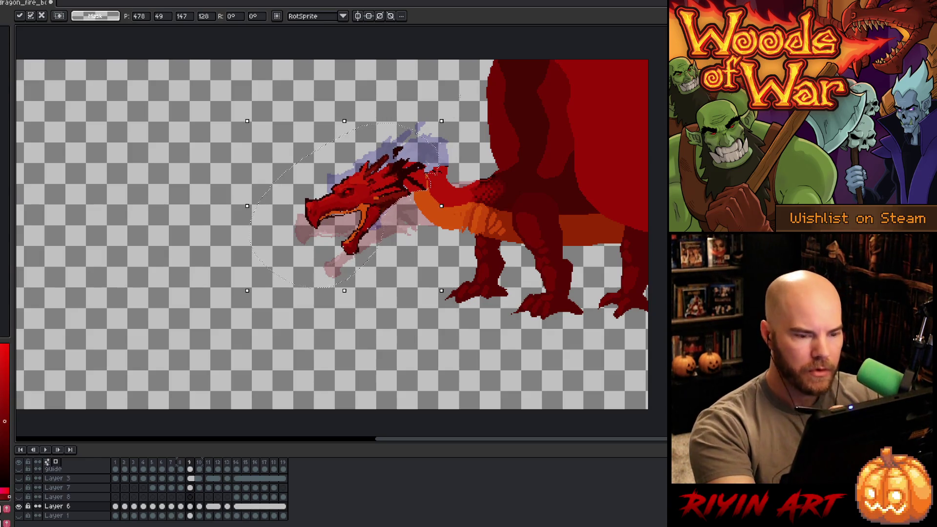
left_click_drag(448, 114, 455, 121)
left_click(452, 145)
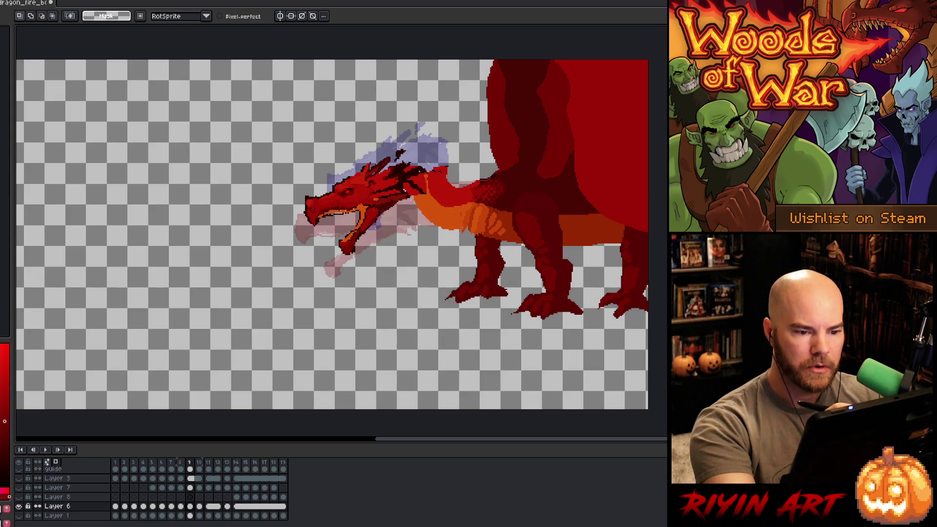
- Draw a red line along the dragon's neck and bucket-fill a neck patch with sampled orange
key("i")
left_click(434, 164)
key("b")
left_click_drag(418, 160, 435, 163)
left_click(424, 208, "alt")
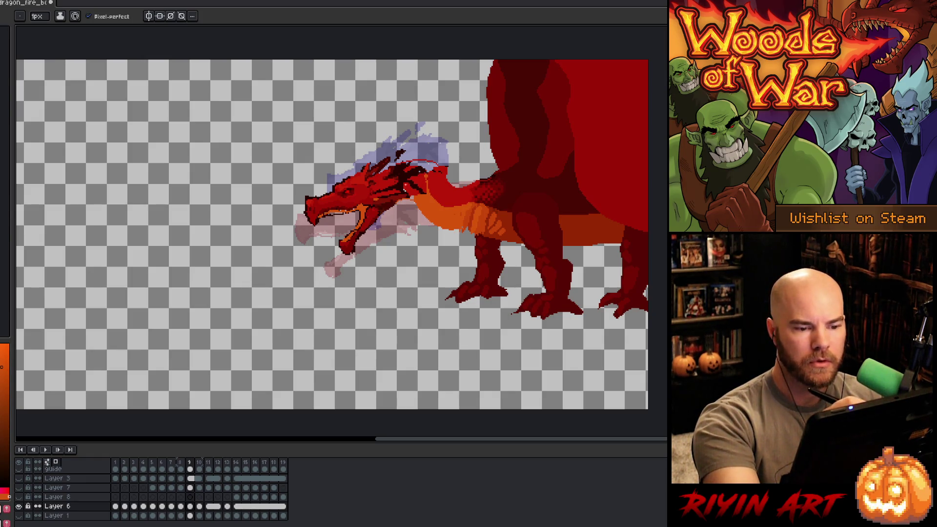
key("g")
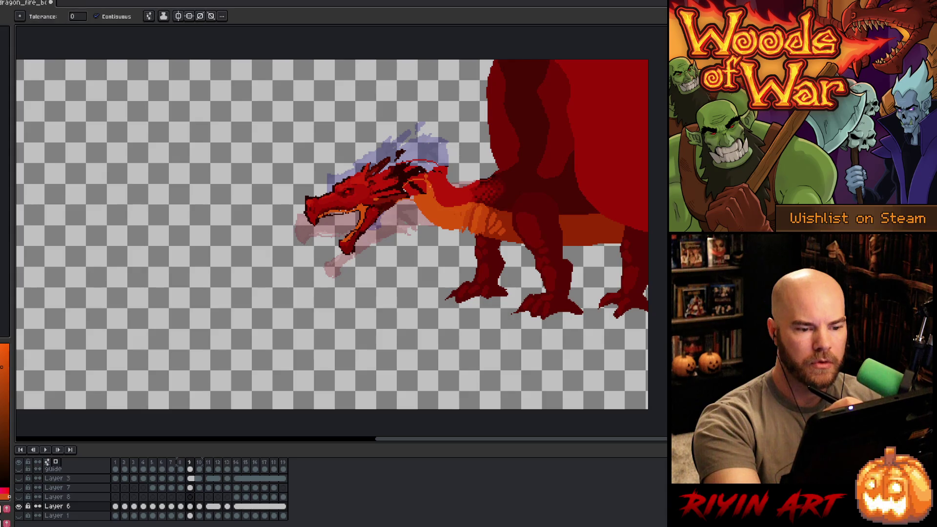
left_click(418, 188)
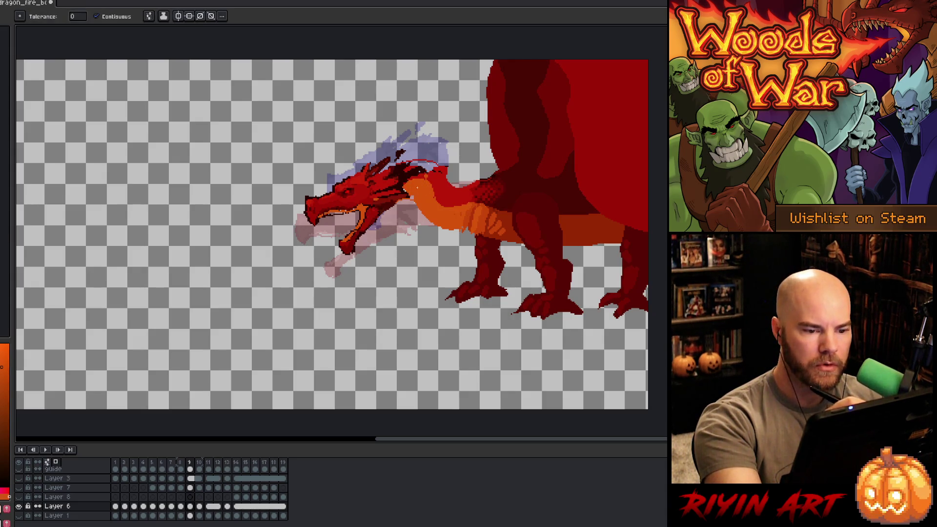
- Resample the dragon's red and advance to frame 11
left_click(381, 183, "alt")
key("b")
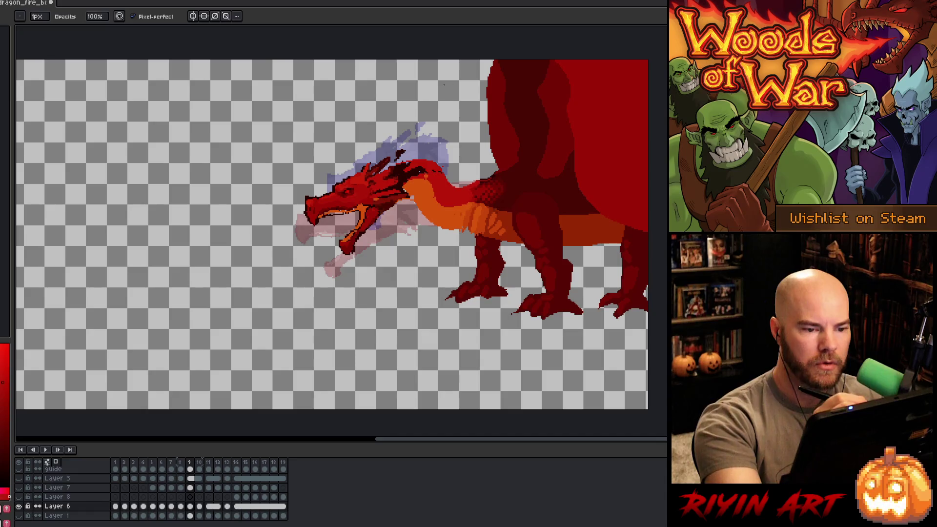
key("e")
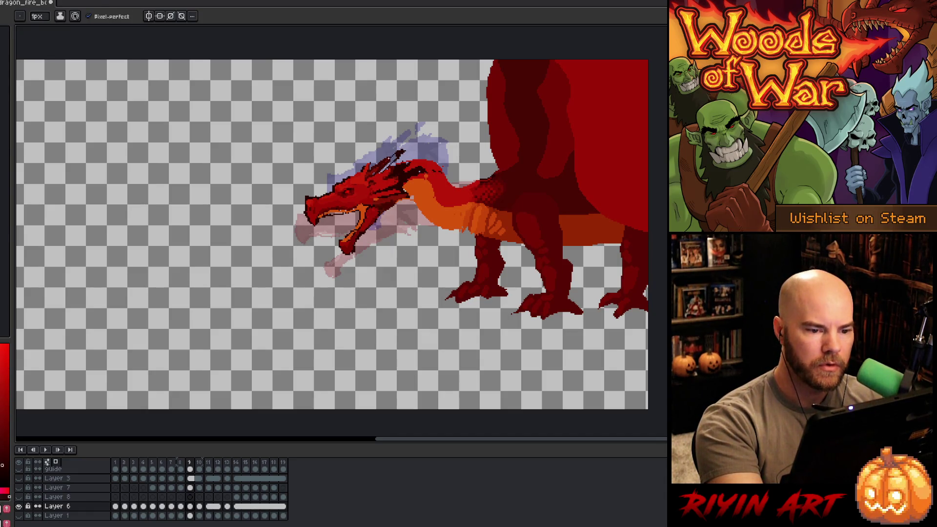
key("g")
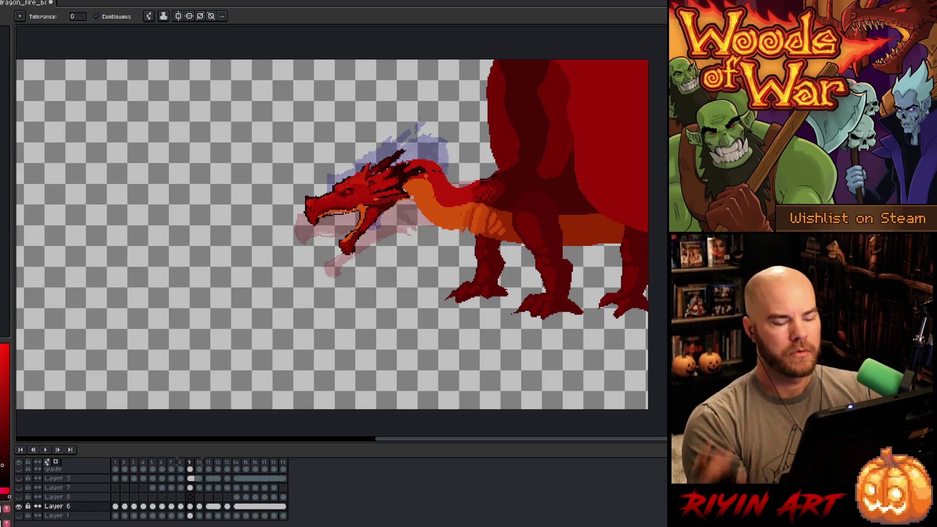
key("Right")
key("Right")
key("Left")
key("Left")
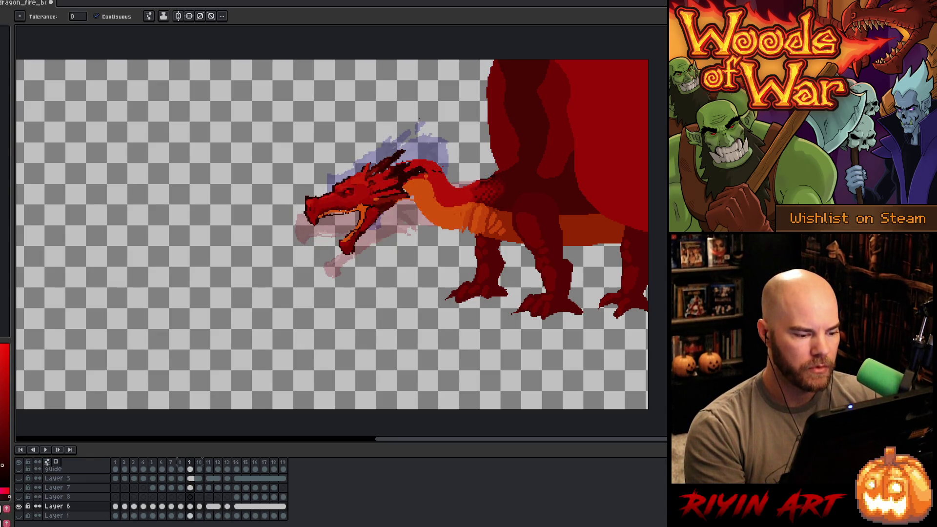
key("Right")
key("Right")
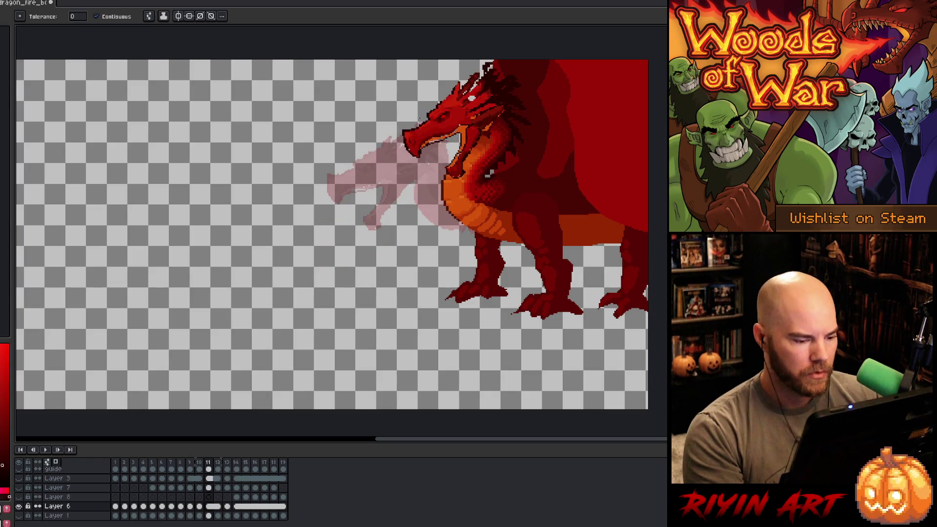
- Unlink Layer 6's dragon cel on frame 11
right_click(214, 508)
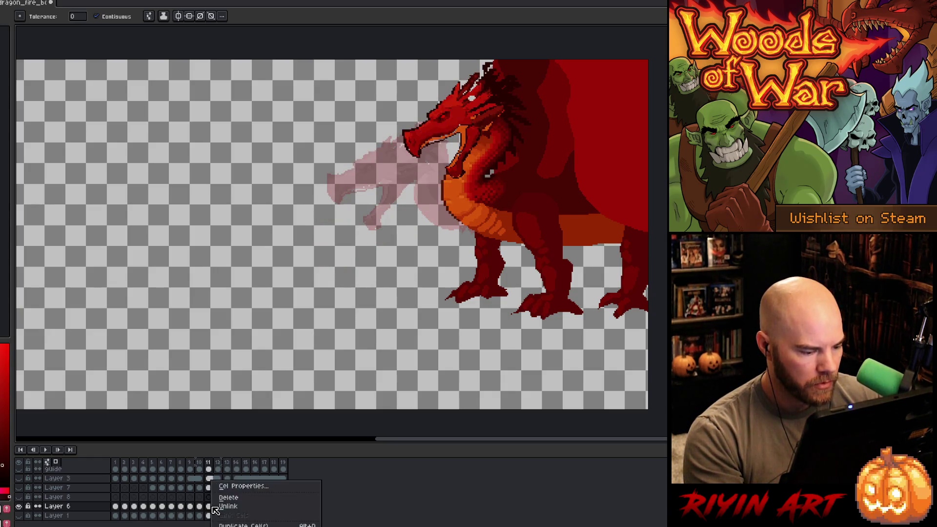
left_click(215, 508)
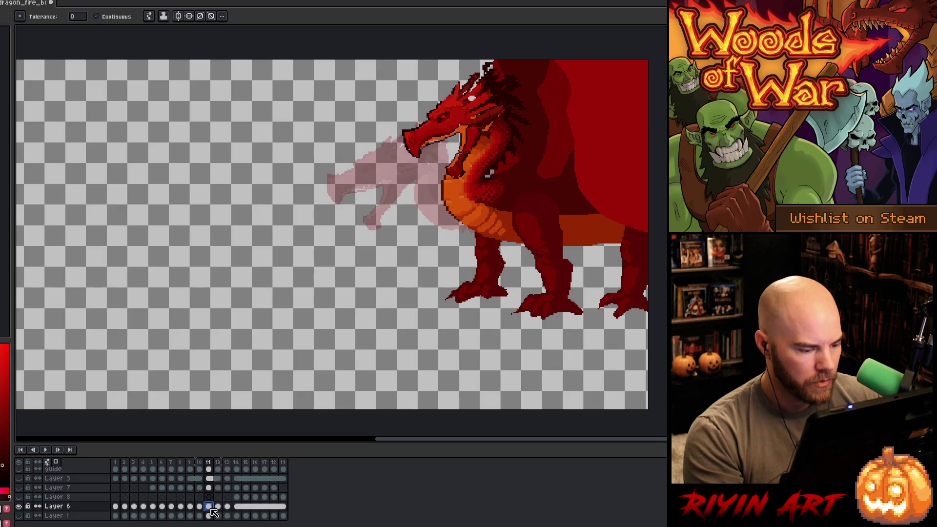
key("m")
- Select the head, move it left and down, rotate it about -5.6°, and commit
mouse_move(459, 65)
left_mouse_down()
mouse_move(483, 68)
mouse_move(501, 117)
mouse_move(454, 179)
left_mouse_up()
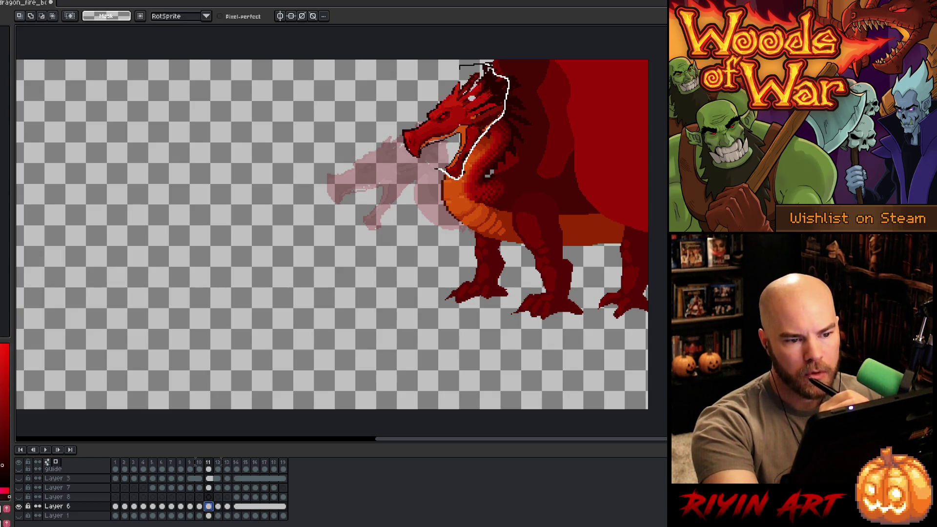
mouse_move(472, 133)
left_mouse_down()
mouse_move(423, 151)
mouse_move(420, 170)
mouse_move(440, 147)
mouse_move(427, 167)
left_mouse_up()
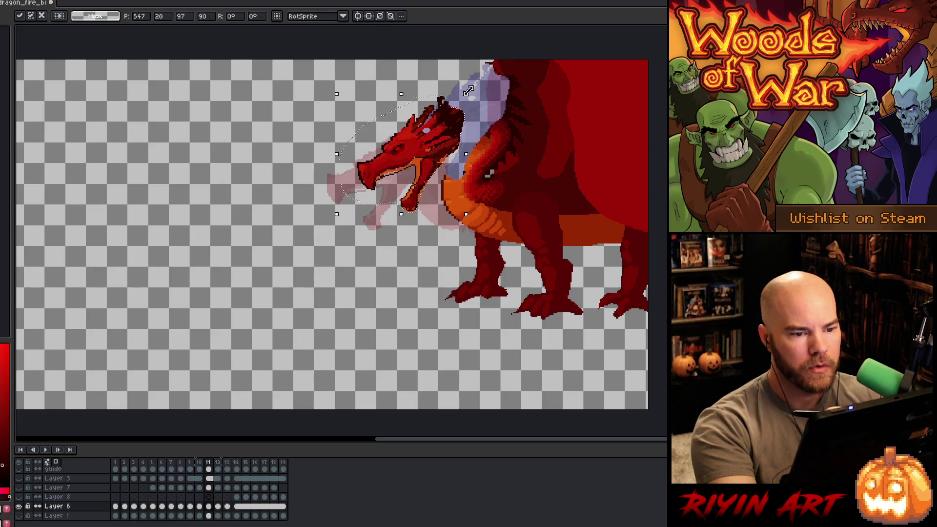
left_click_drag(471, 87, 478, 91)
left_click_drag(445, 146, 449, 144)
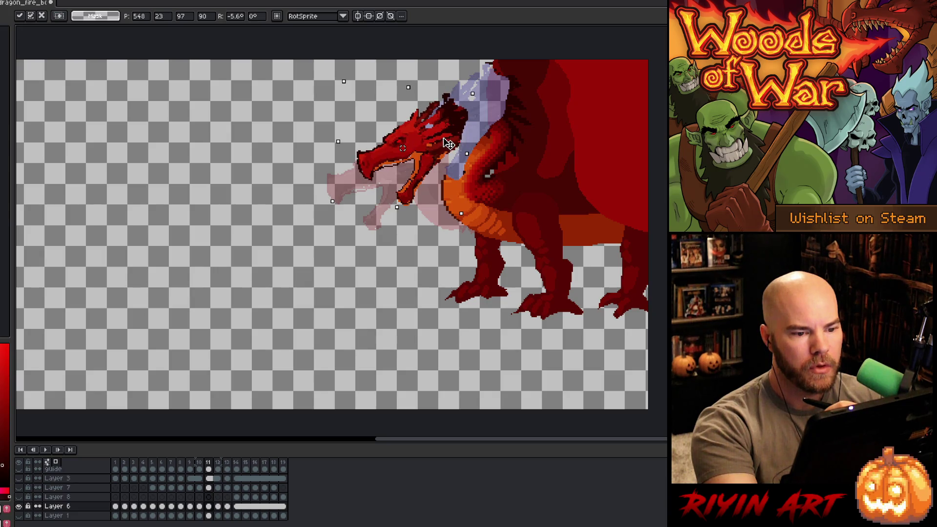
key("Return")
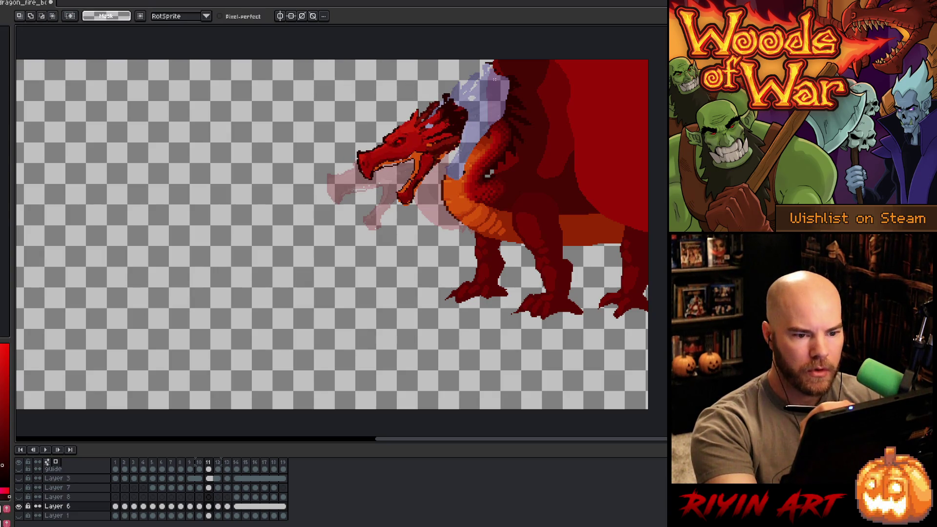
- Sample dark red from the neck, draw a contour down it, then undo the strokes
key("b")
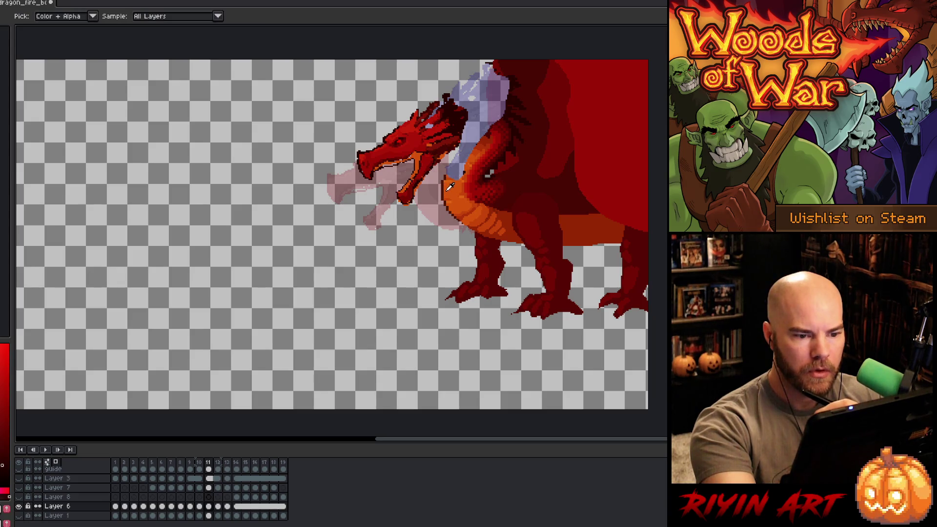
left_click(449, 185, "alt")
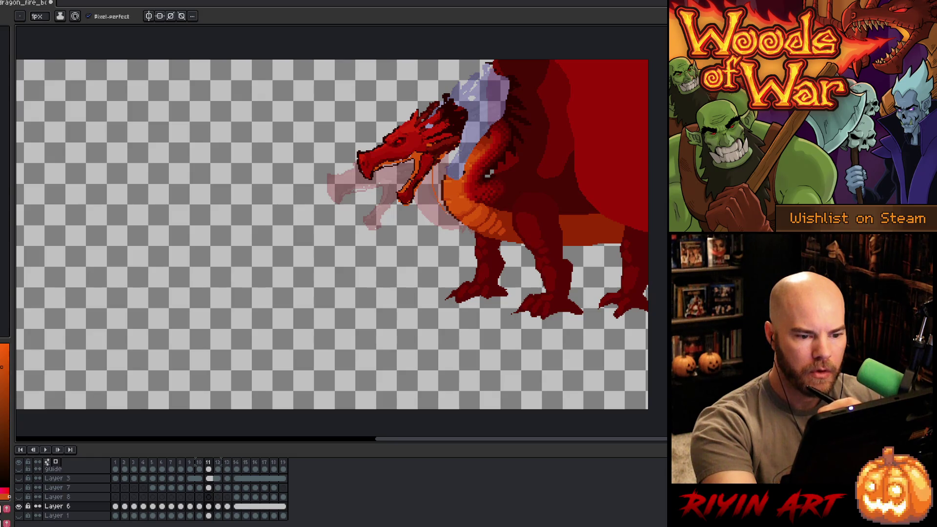
key("alt")
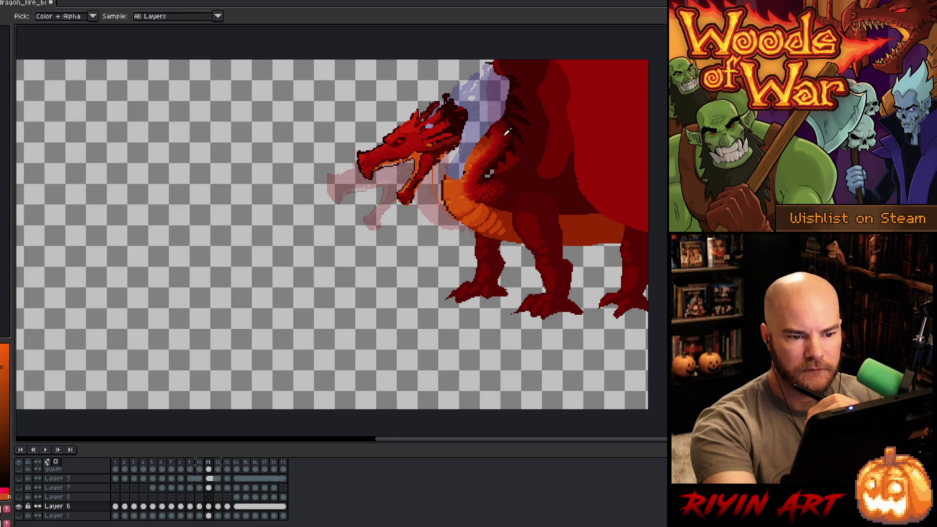
left_click(507, 132, "alt")
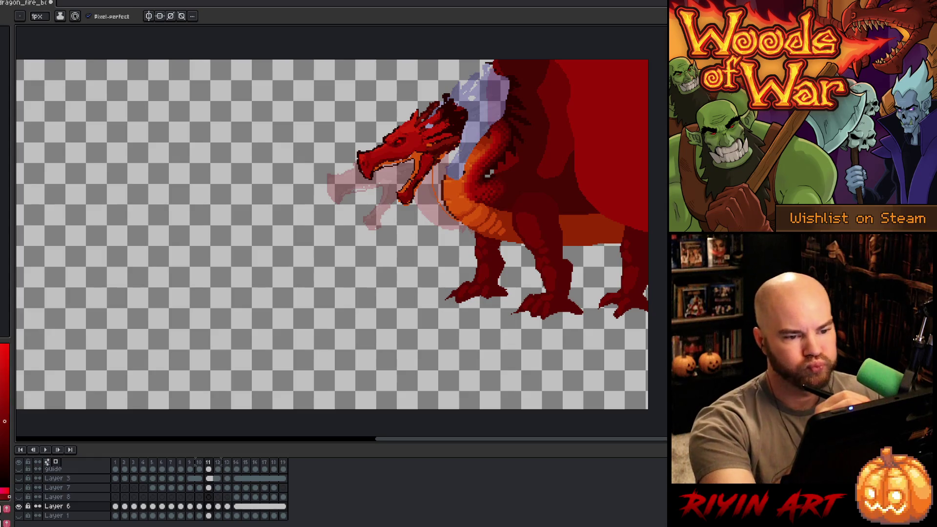
left_click_drag(485, 115, 491, 128)
left_click_drag(491, 139, 471, 171)
key("ctrl+z")
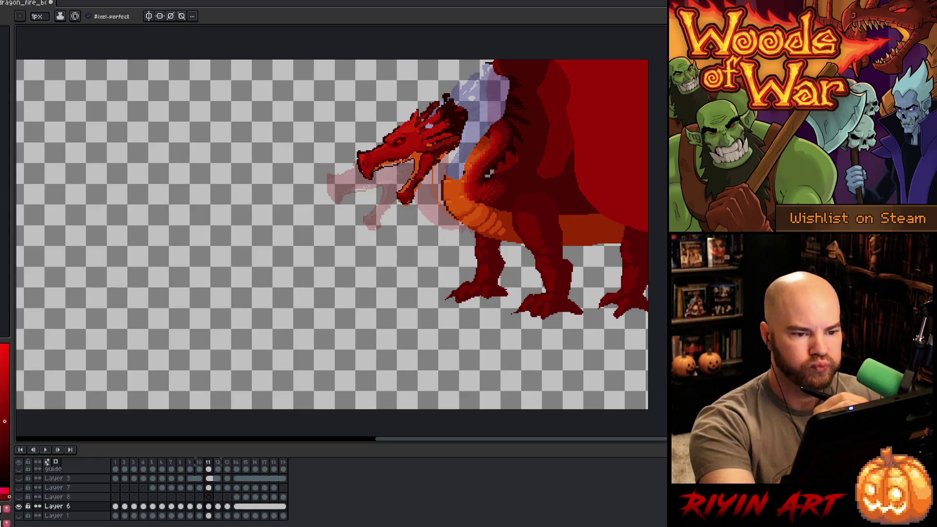
key("ctrl+z")
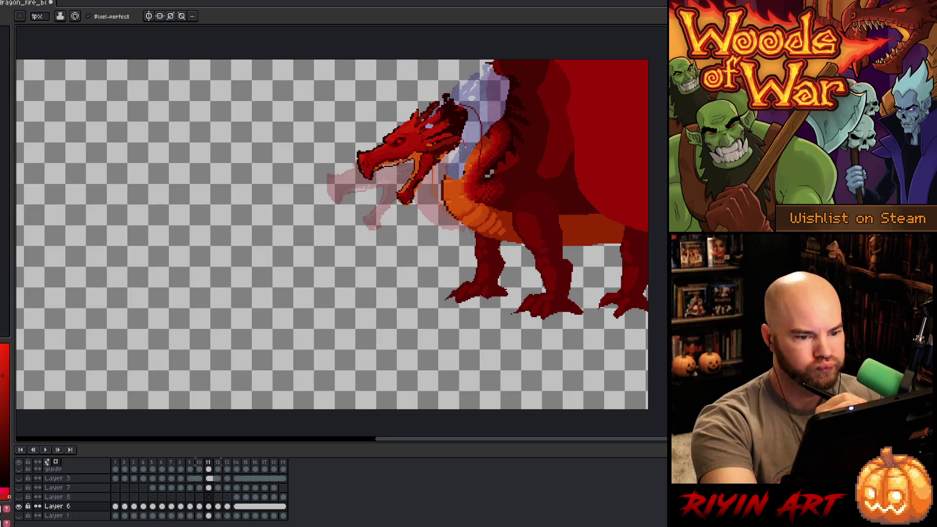
- Resample red and retry thin 1px pencil curves down the neck below the head
key("w")
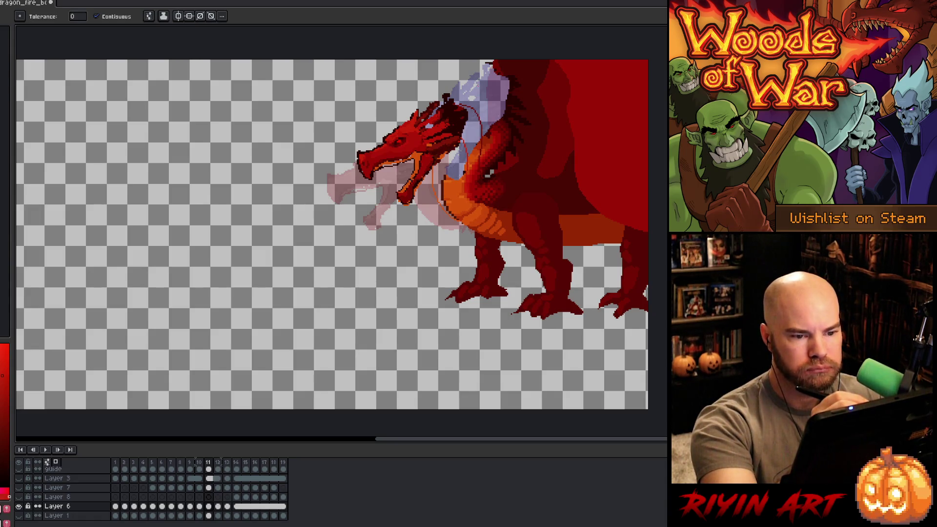
key("b")
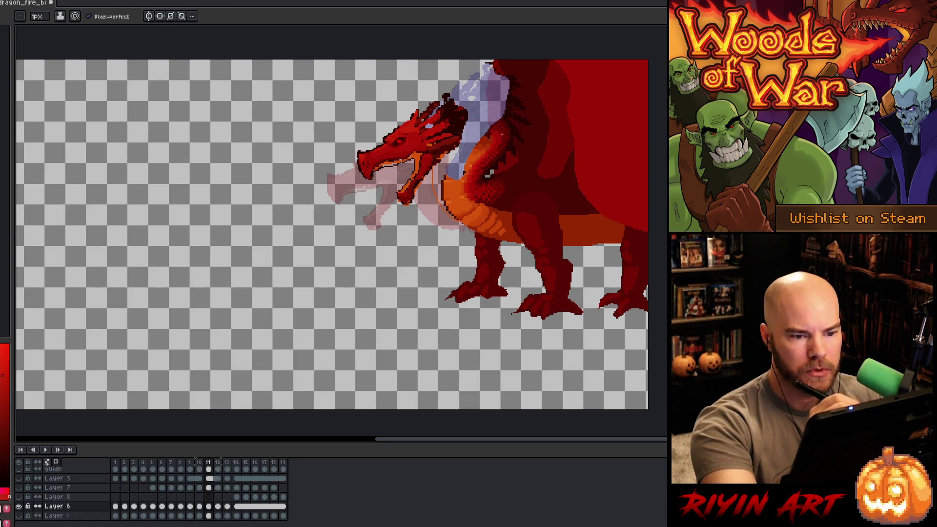
key("i")
left_click(508, 132)
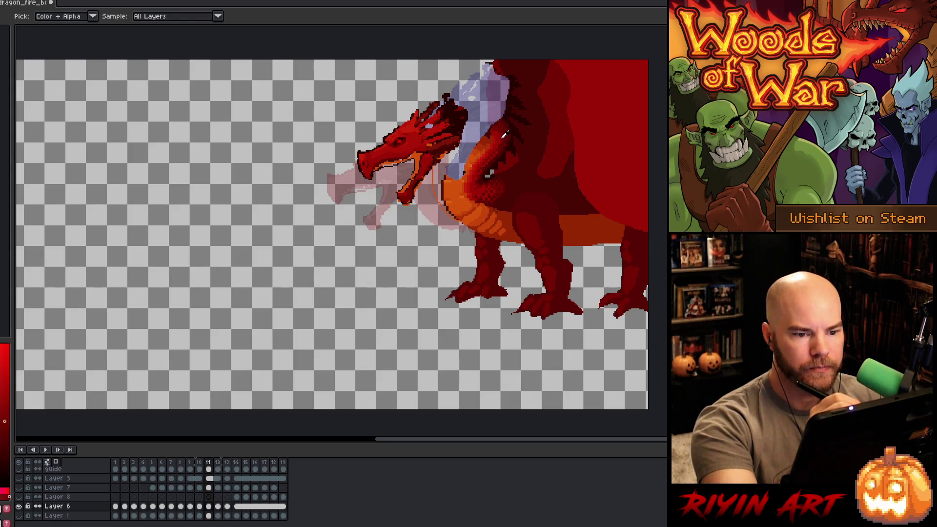
key("b")
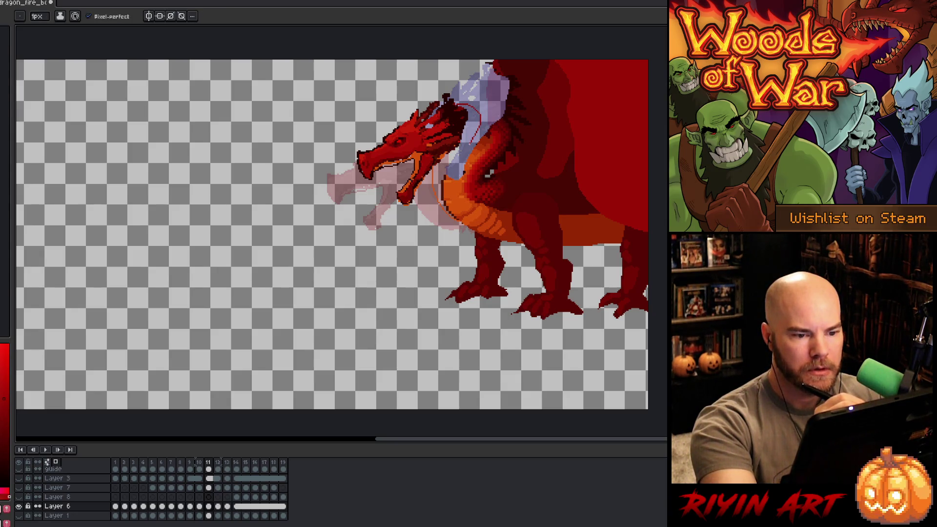
key("ctrl+z")
left_click_drag(474, 118, 470, 158)
key("ctrl+z")
mouse_move(467, 107)
left_mouse_down()
mouse_move(463, 186)
mouse_move(463, 109)
mouse_move(469, 175)
left_mouse_up()
key("ctrl+z")
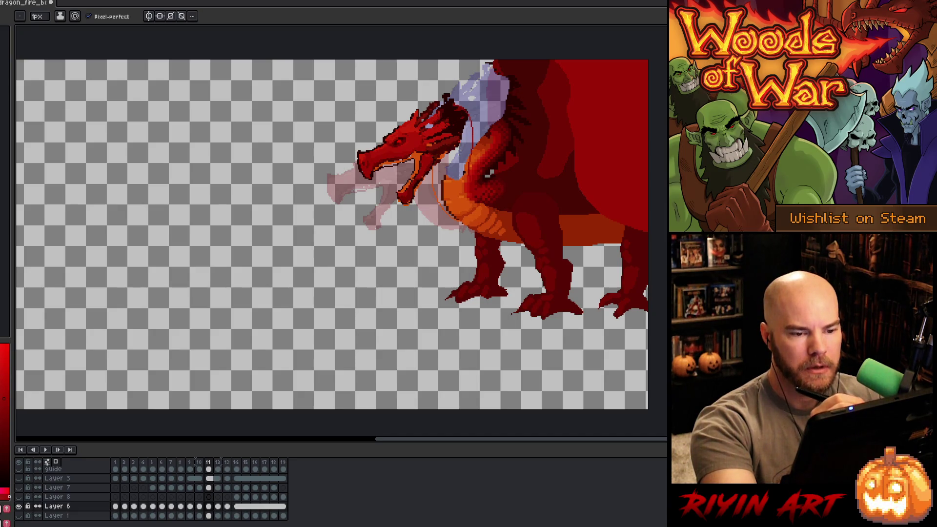
- Lasso the area around the dragon's upper neck, then deselect it
key("m")
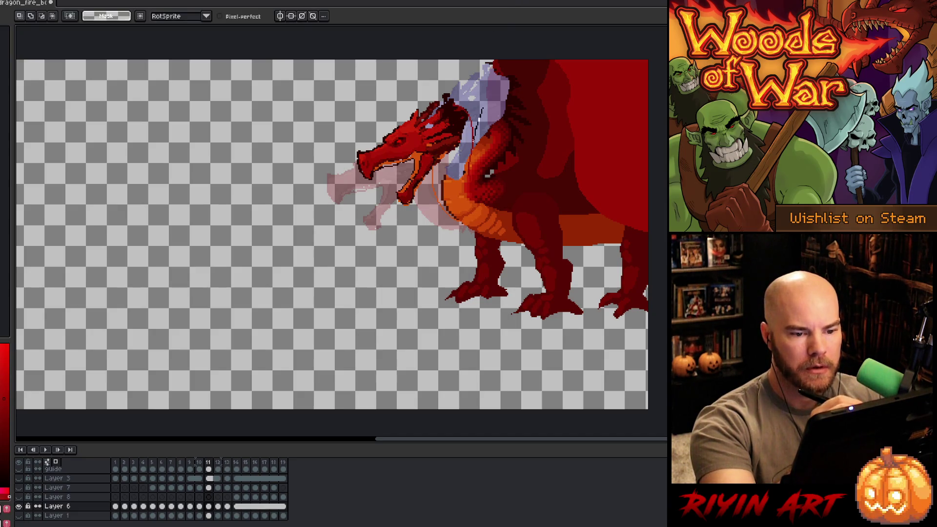
mouse_move(472, 171)
left_mouse_down()
mouse_move(490, 178)
mouse_move(507, 122)
mouse_move(506, 75)
mouse_move(483, 65)
left_mouse_up()
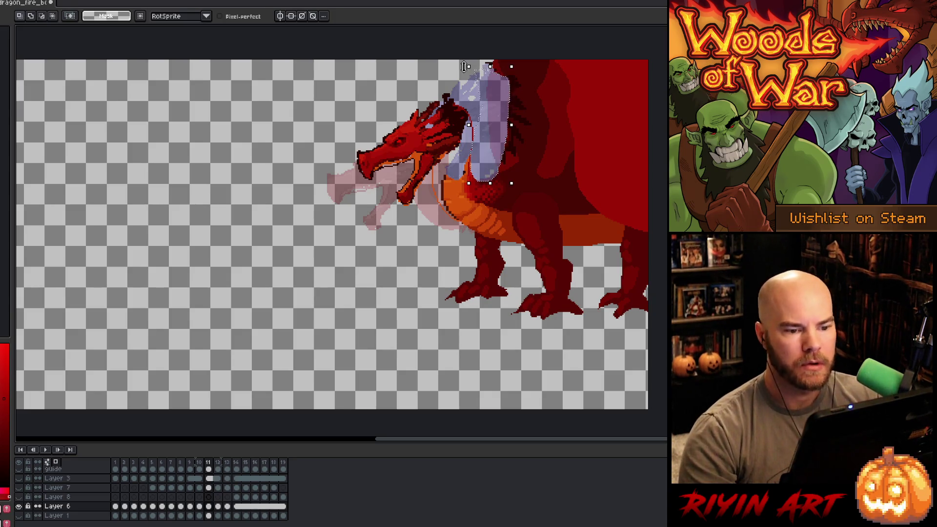
key("ctrl+d")
key("b")
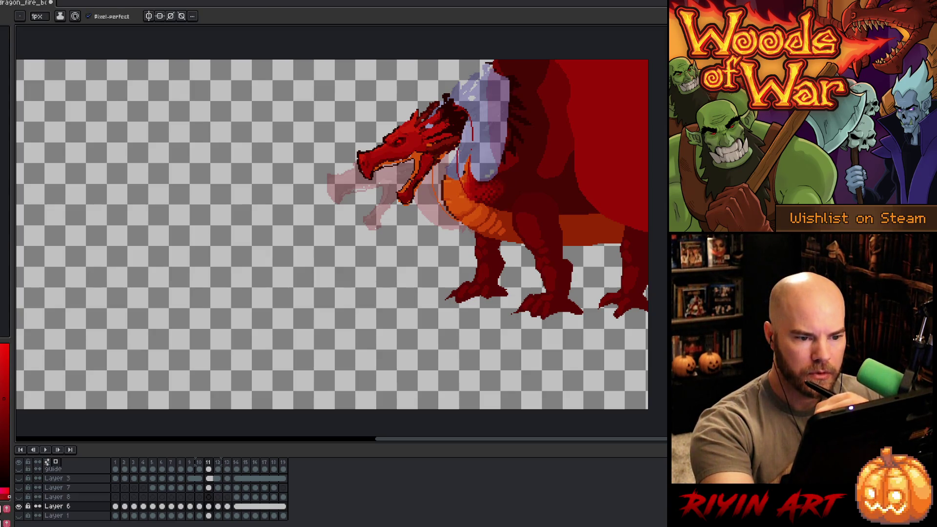
- Bucket-fill the small neck patch and lower neck darker, and pick red from the body
key("g")
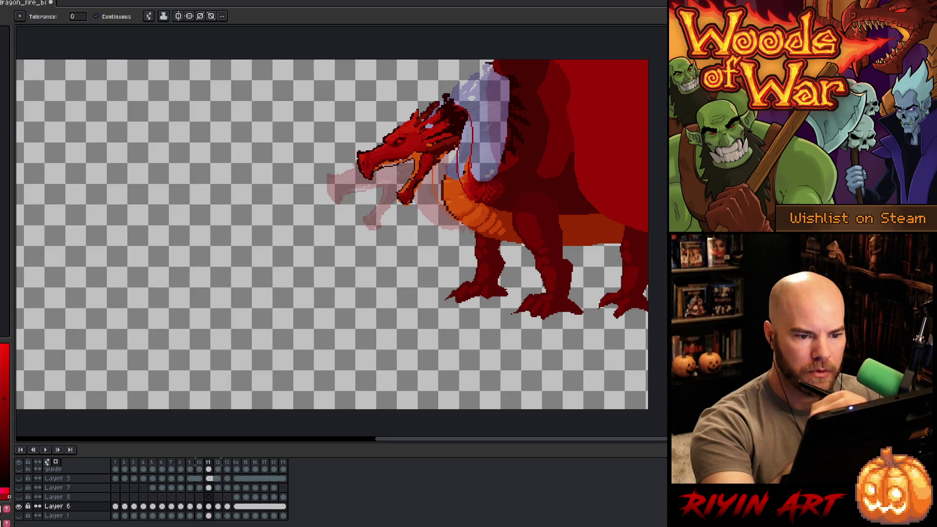
left_click(465, 179)
key("b")
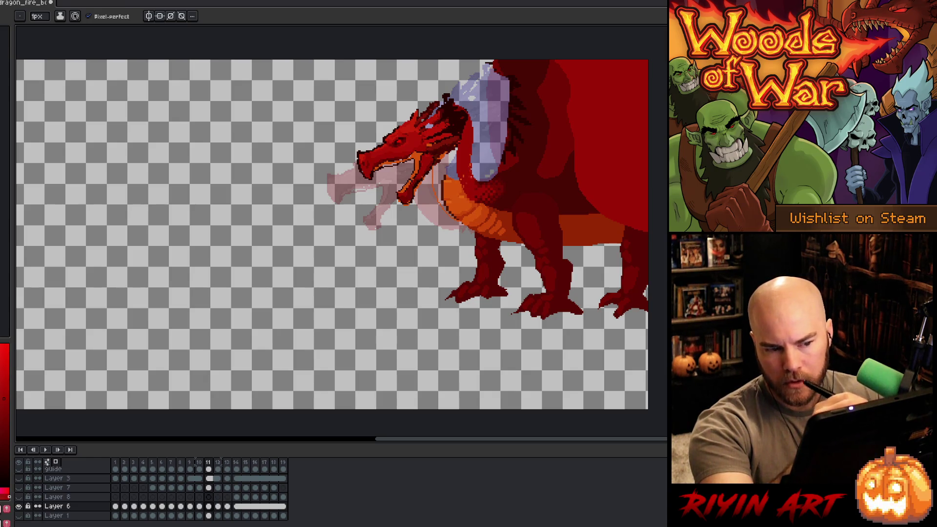
key("g")
left_click(445, 188)
key("b")
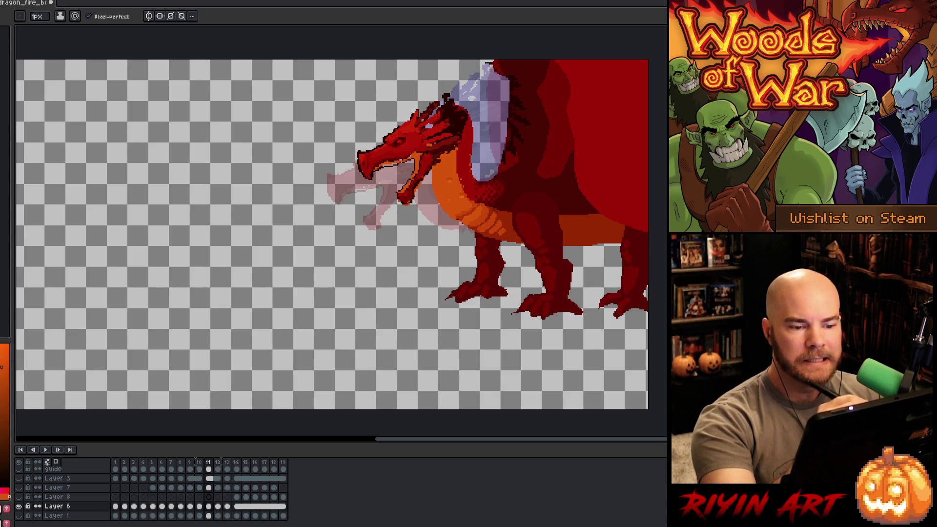
left_click(469, 126, "alt")
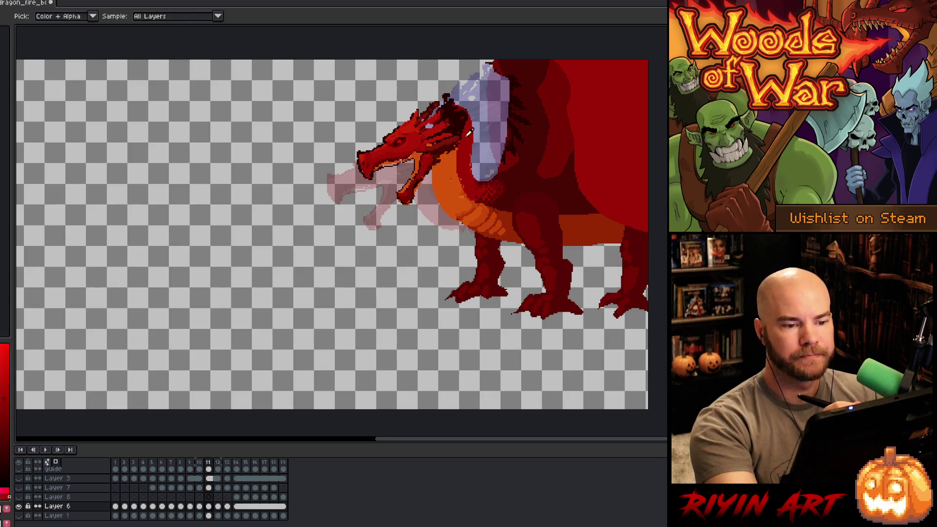
key("g")
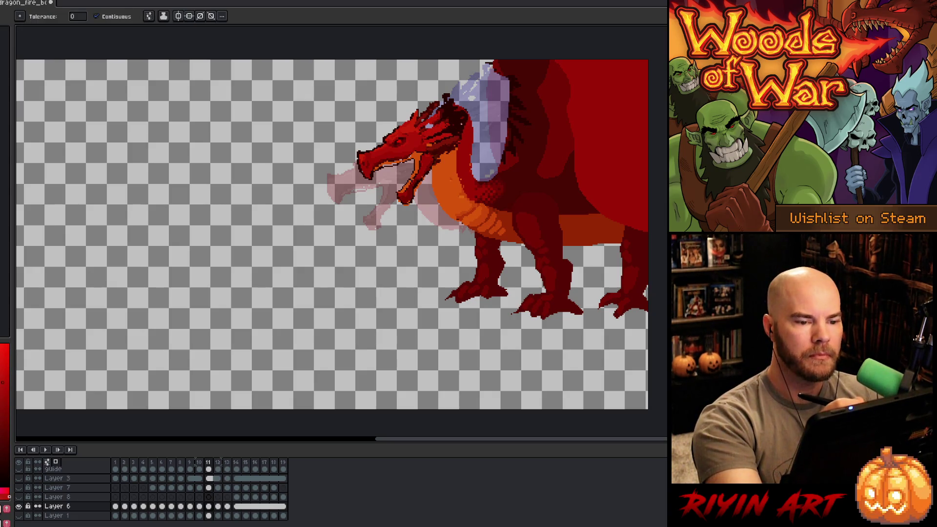
key("b")
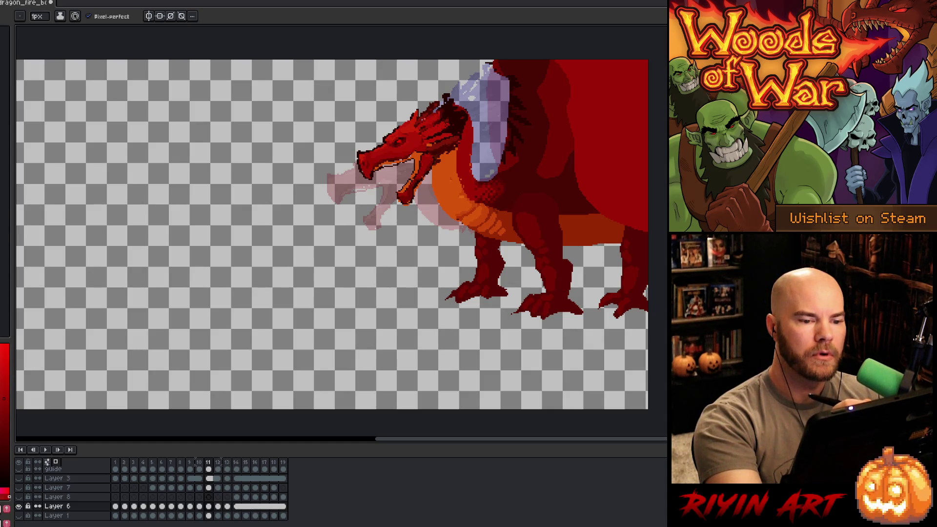
- Compare head poses across neighbouring frames and show the volcanic background layer
key("Left")
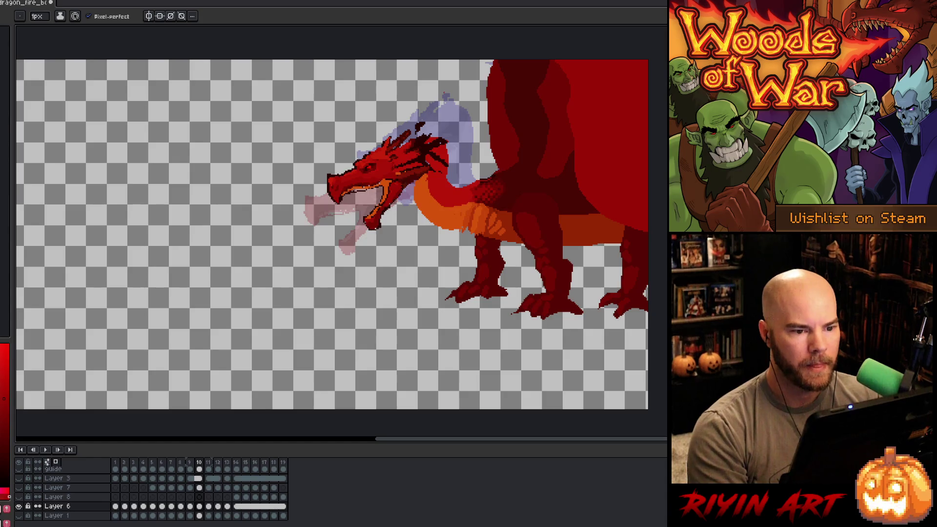
key("Right")
key("Right")
key("Left")
key("Left")
key("Right")
key("Right")
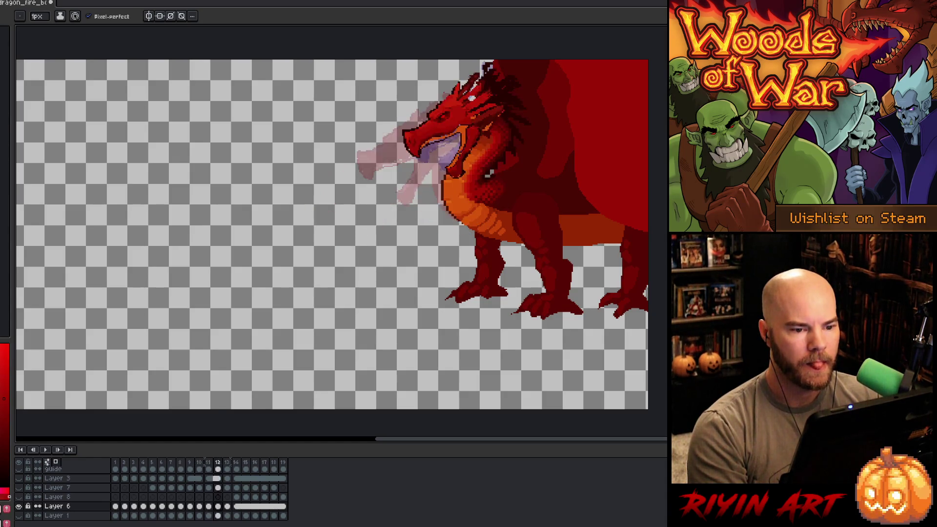
key("Left")
key("Left")
key("Left")
key("Left")
key("Left")
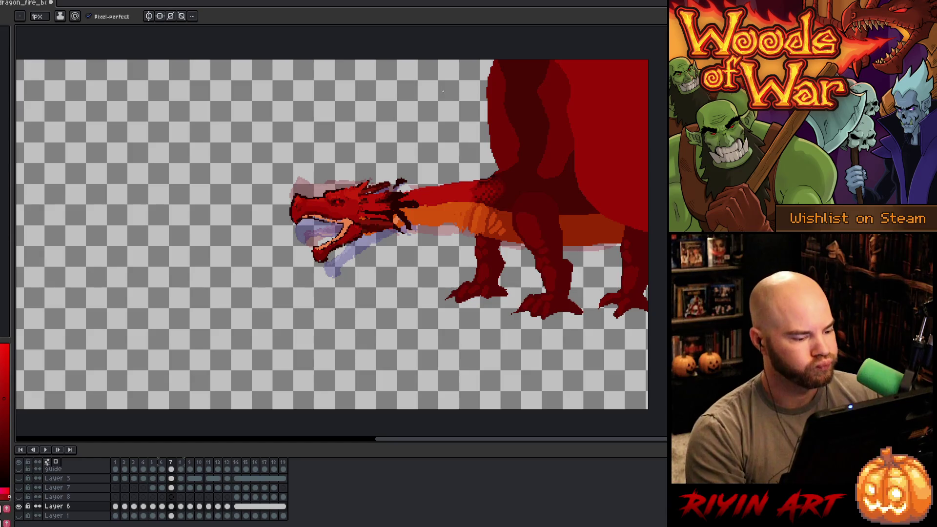
left_click(19, 515)
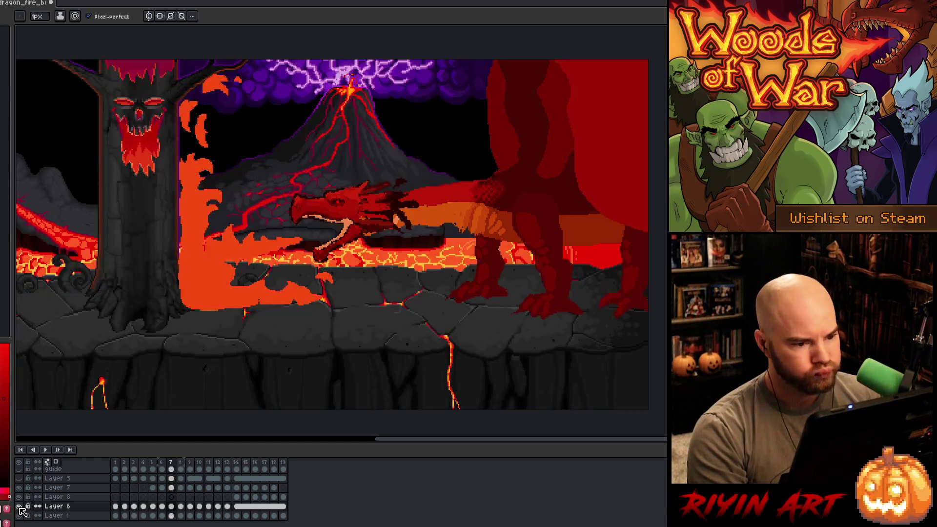
- Play the fire-breath animation, stop on frame 14, and show the dark overlay layer
key("Return")
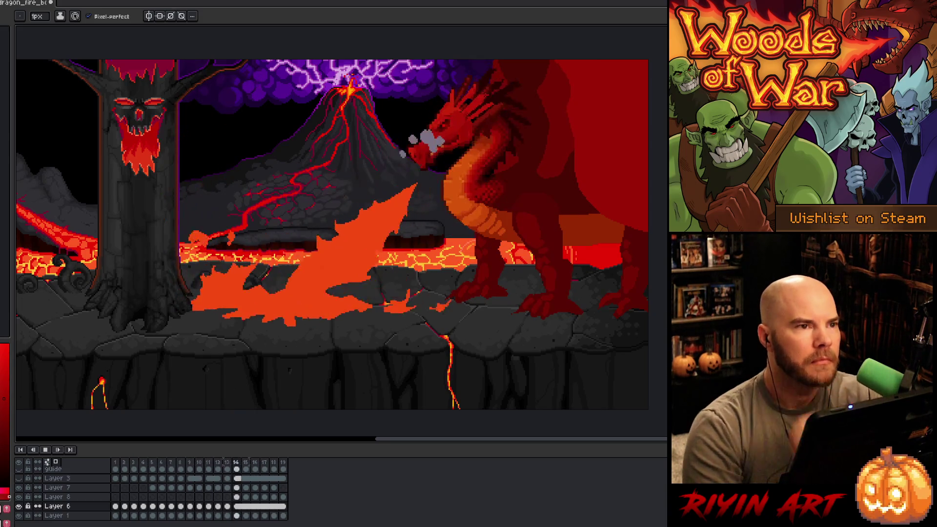
key("Return")
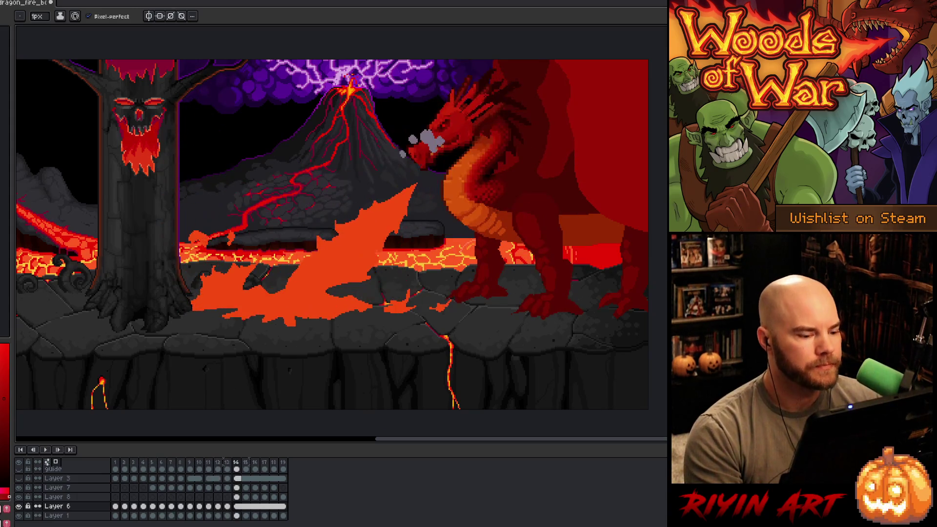
left_click(22, 473)
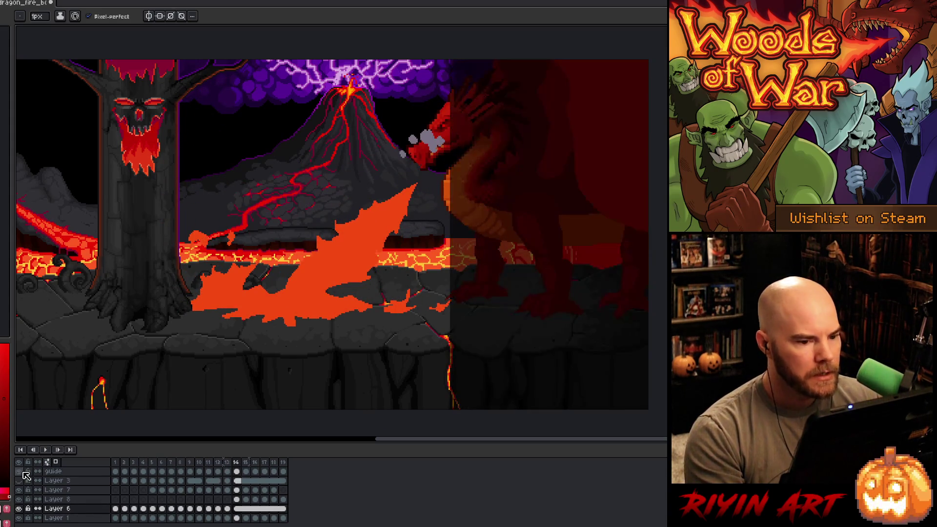
- Replay the animation, stop back at frame 1, and select Layer 8 at frame 19
key("Return")
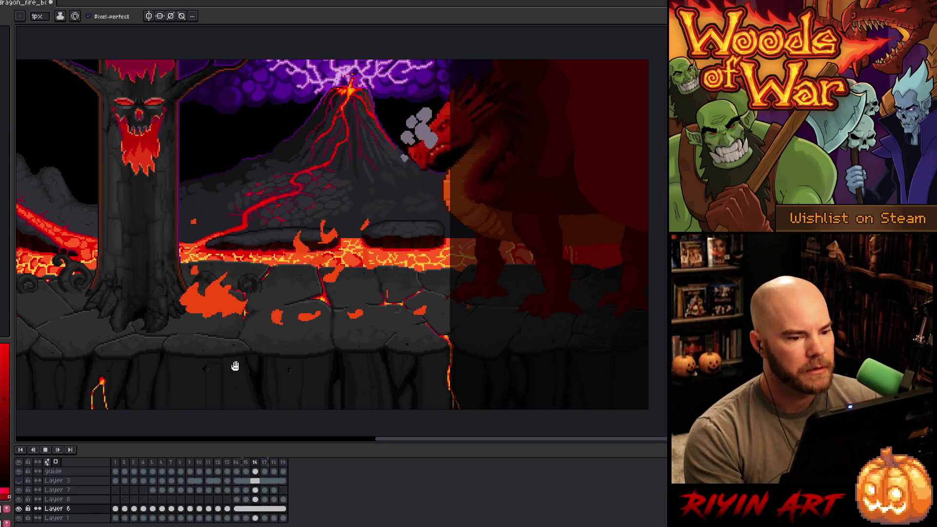
key("Return")
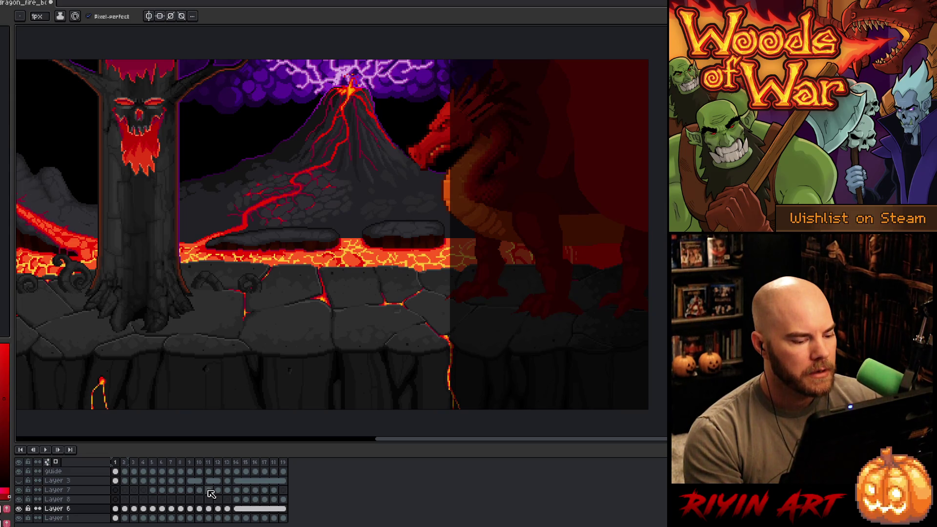
left_click(284, 500)
- Select frames 1–19 on Layers 8 and 6, save, and start a Save As copy
left_click_drag(284, 503, 115, 508)
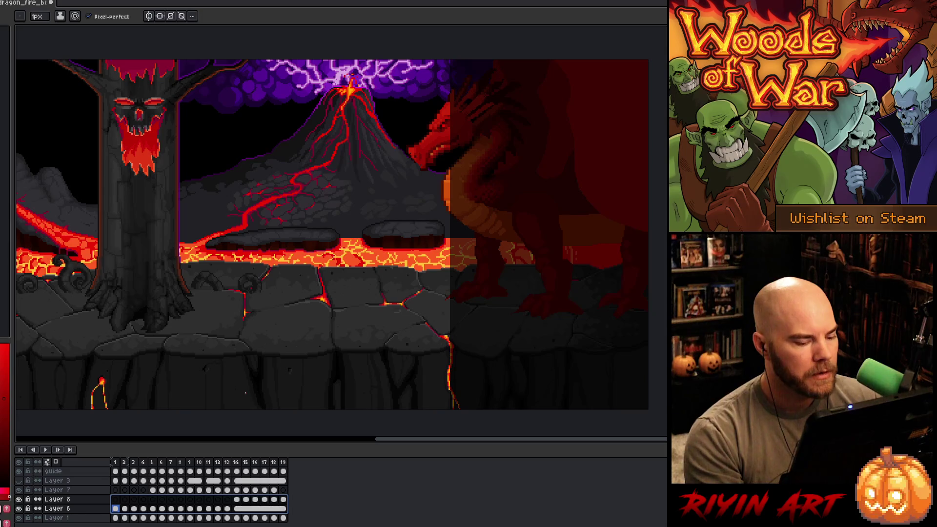
key("v")
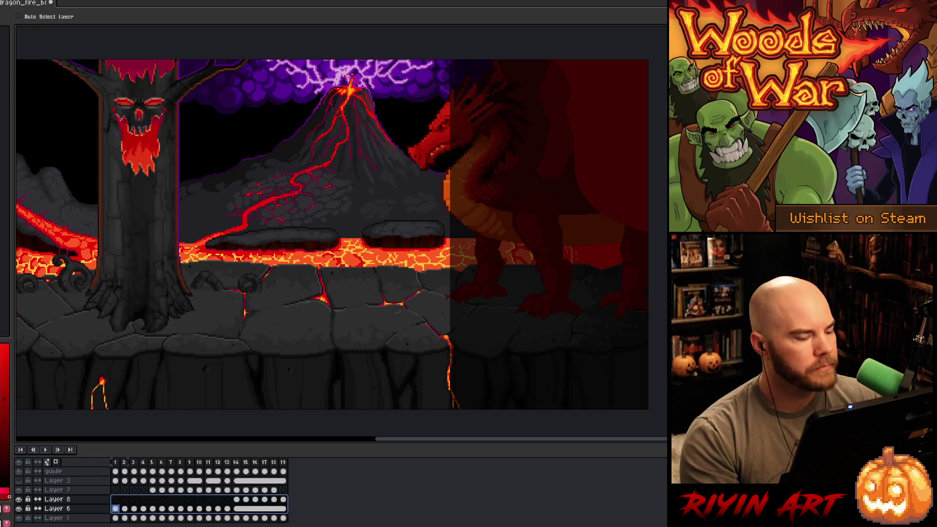
key("ctrl+s")
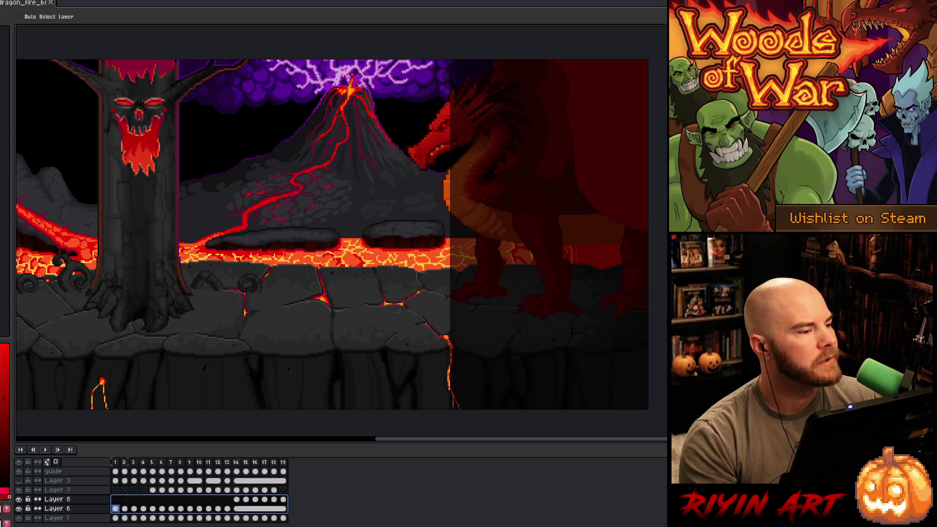
key("ctrl+shift+s")
left_click(150, 422)
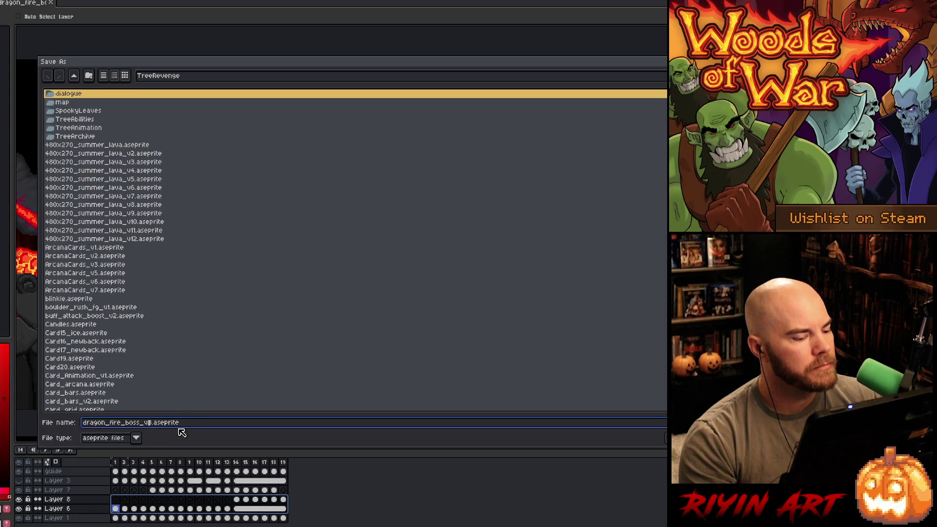
- Save the animation as version v9, then drag the red dragon further right
key("Delete")
type("9")
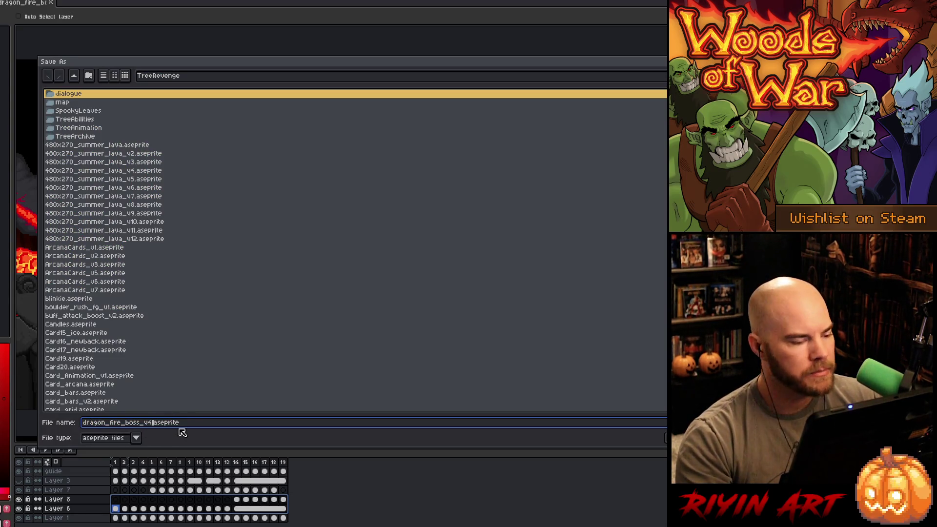
key("Return")
left_click_drag(431, 153, 478, 149)
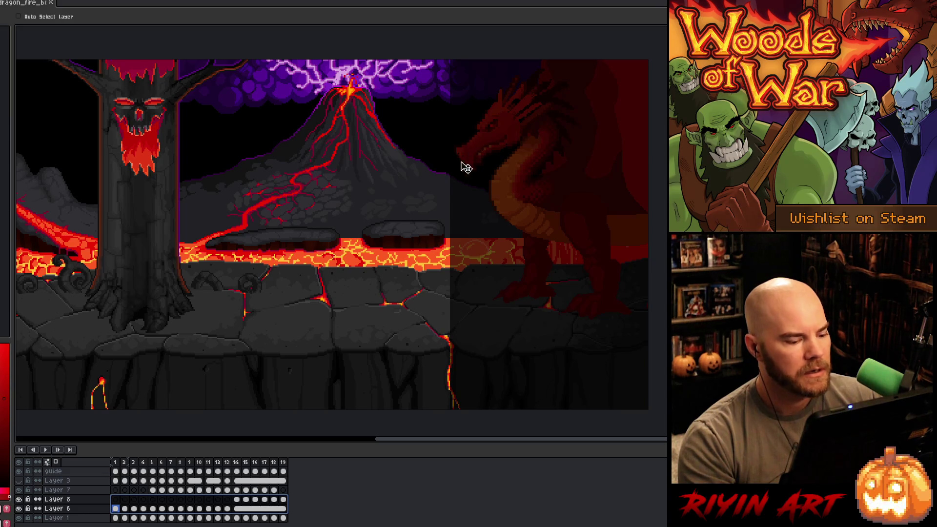
- Replay the fire-breath animation from frame 1 several times, then stop on frame 5
left_click(119, 465)
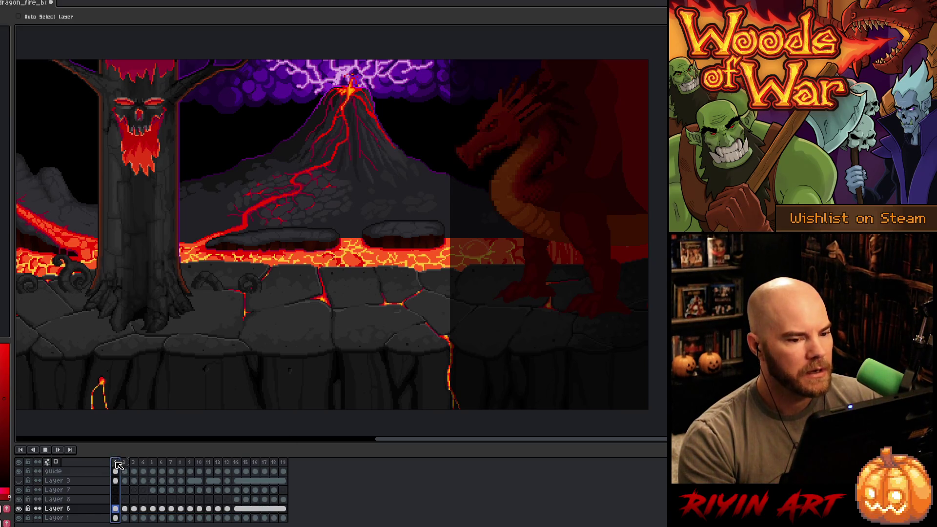
key("Return")
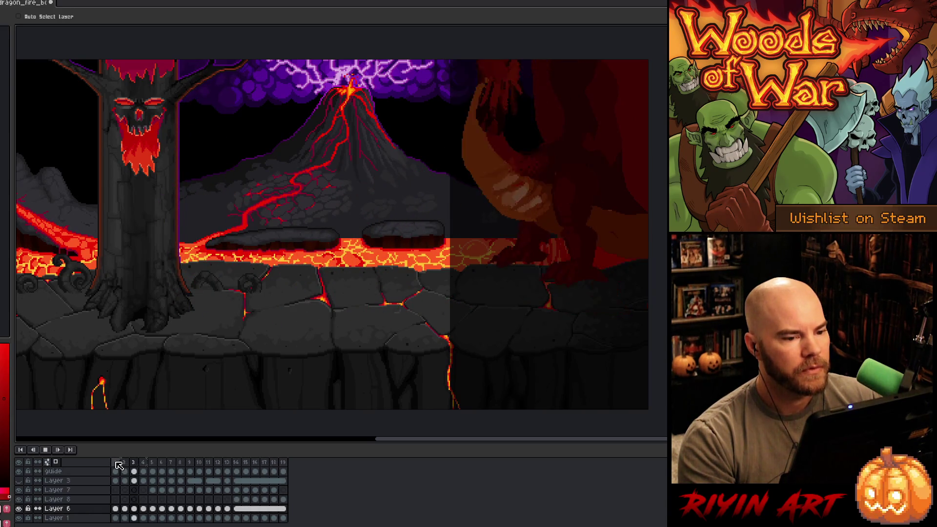
left_click(46, 449)
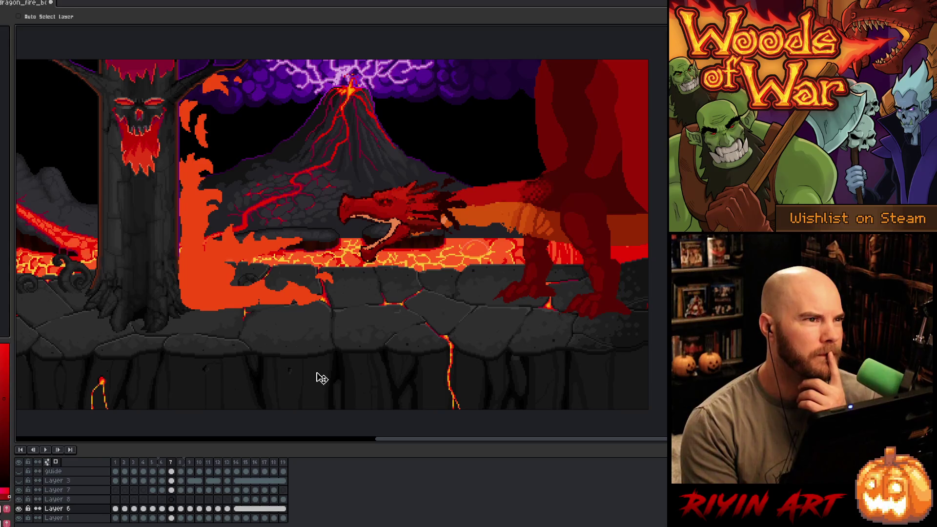
key("Return")
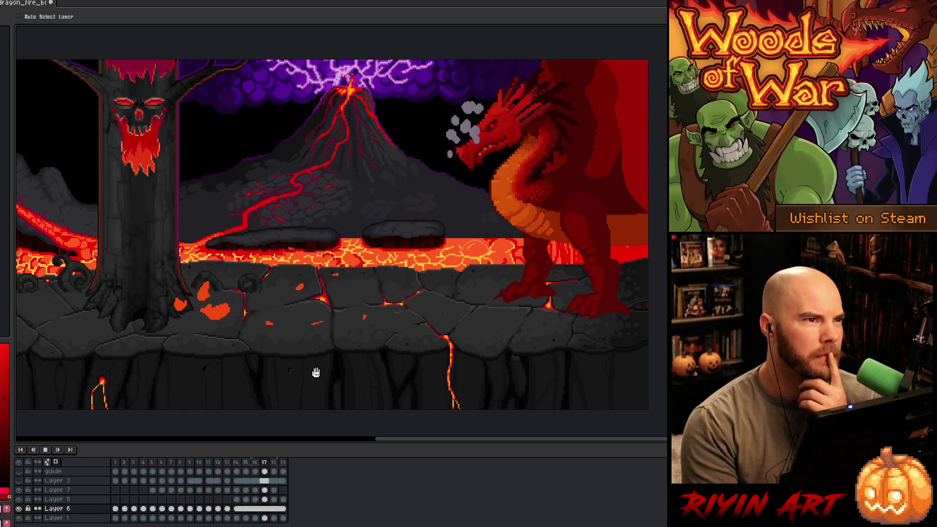
key("Return")
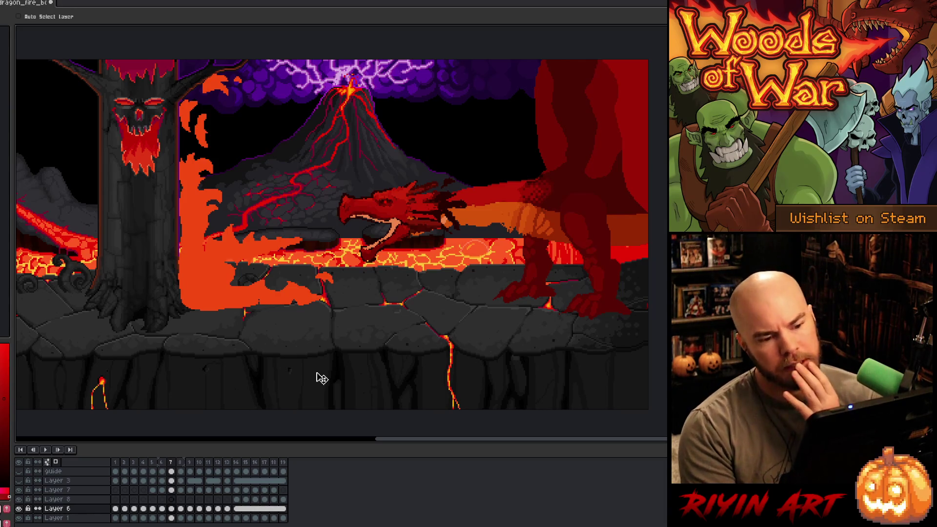
key("Return")
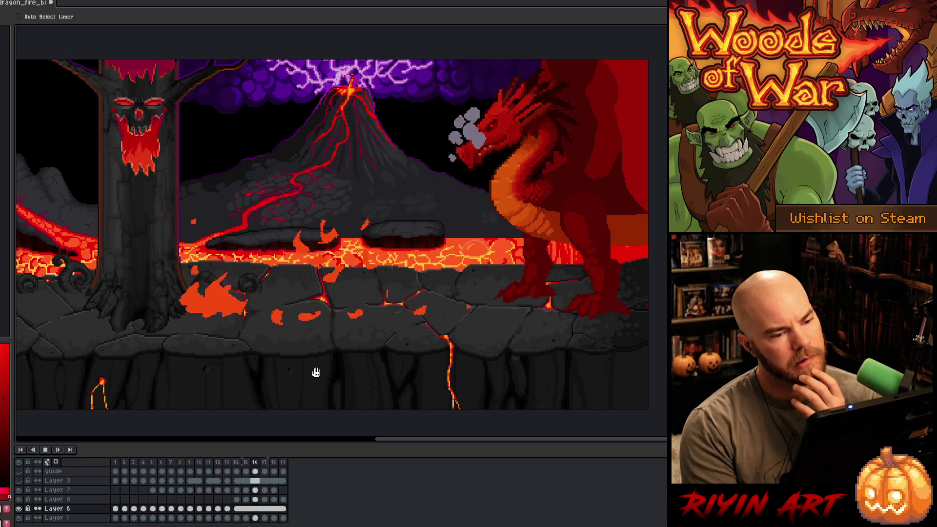
key("Return")
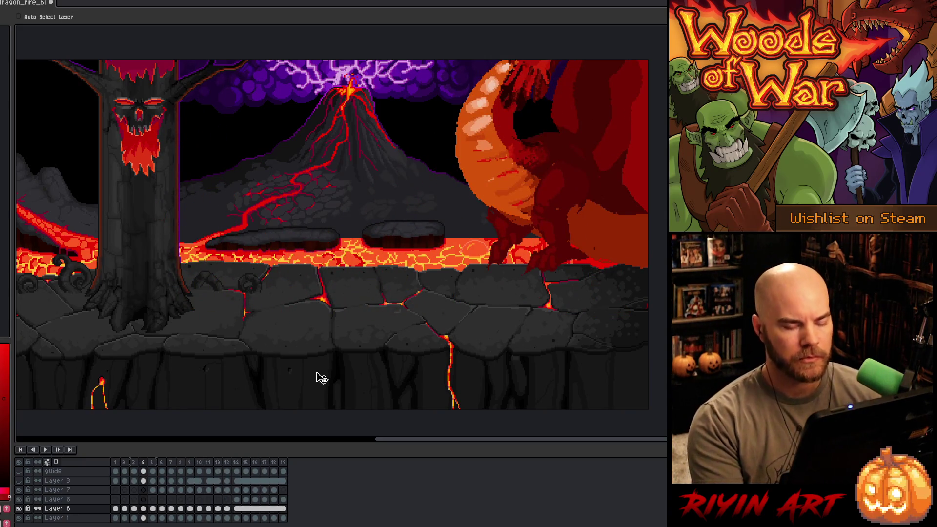
key("Right")
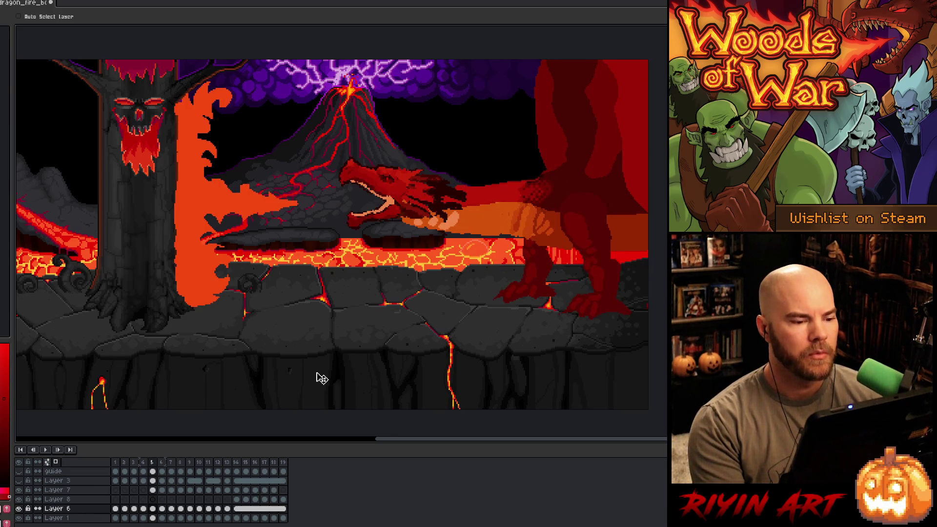
- On Layer 7 frame 5, lasso the fire blast and fill it solid orange
left_click(152, 491)
key("m")
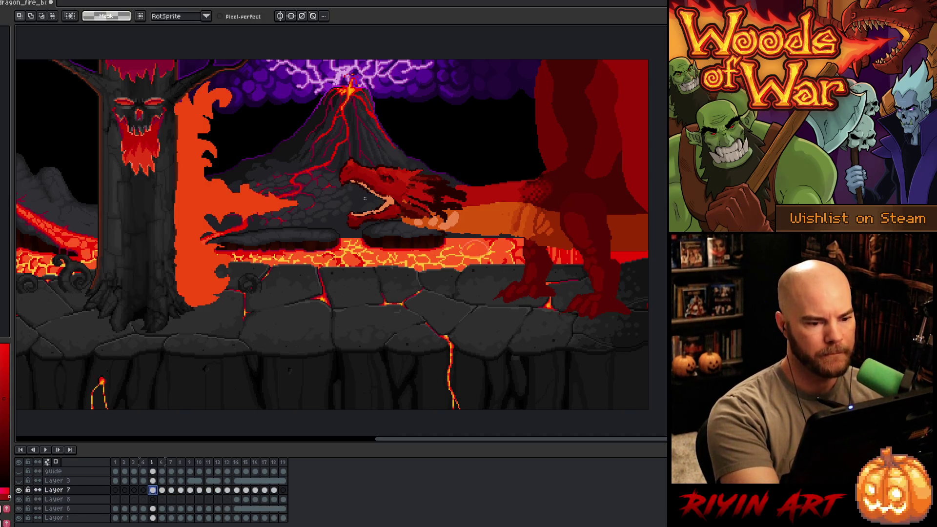
left_click_drag(347, 194, 320, 185)
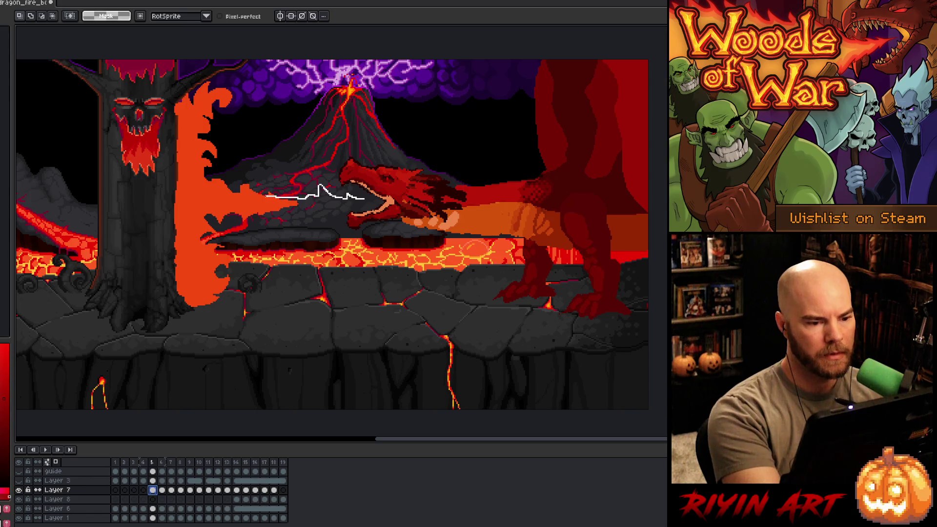
mouse_move(253, 199)
left_mouse_down()
mouse_move(220, 174)
mouse_move(189, 235)
mouse_move(378, 203)
left_mouse_up()
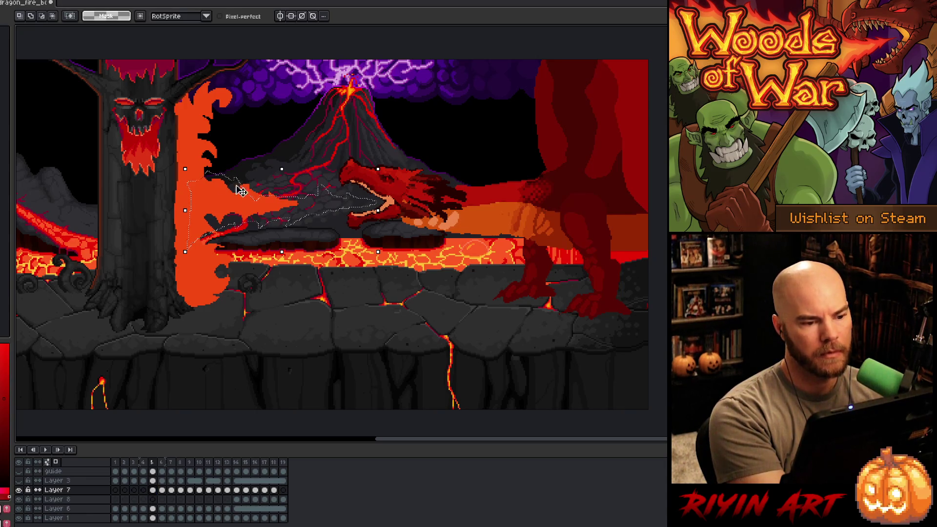
key("b")
left_click(194, 153, "alt")
key("f")
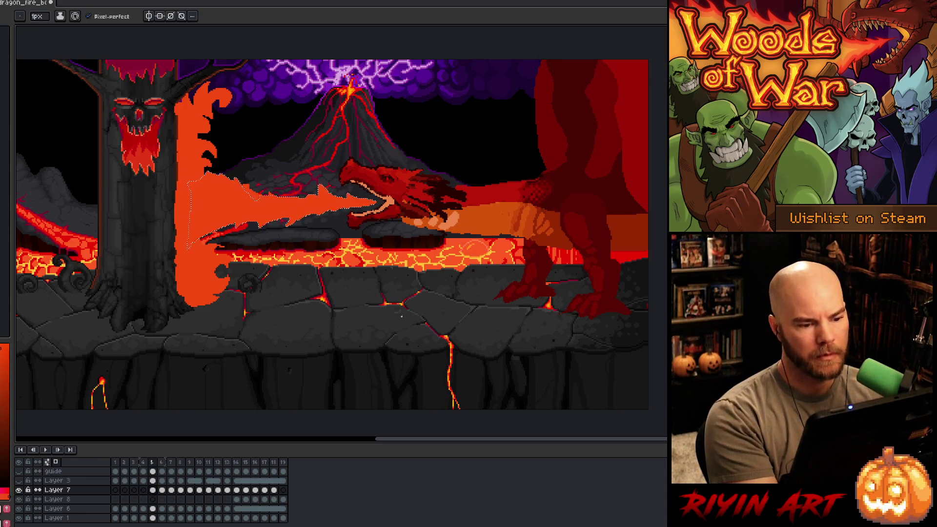
- On frame 6, fill the fire blast orange and delete its upper part
left_click(162, 490)
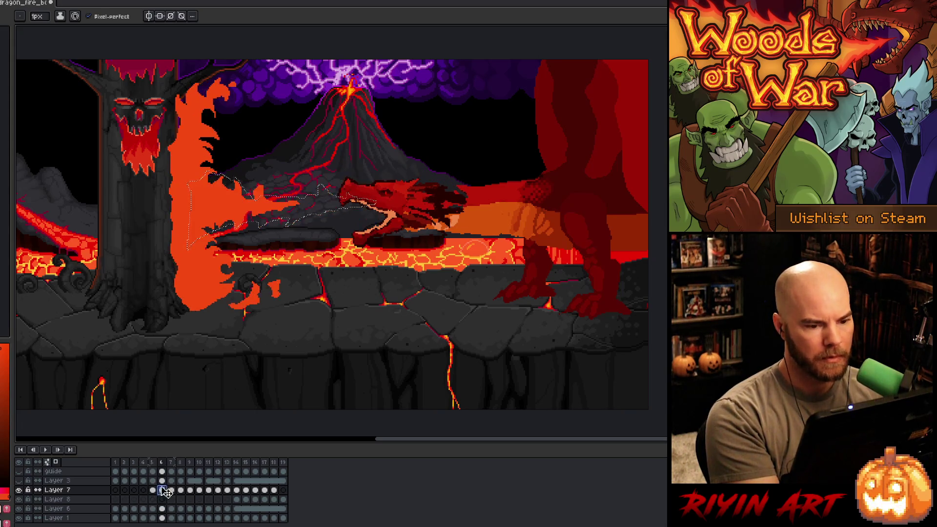
key("ctrl+d")
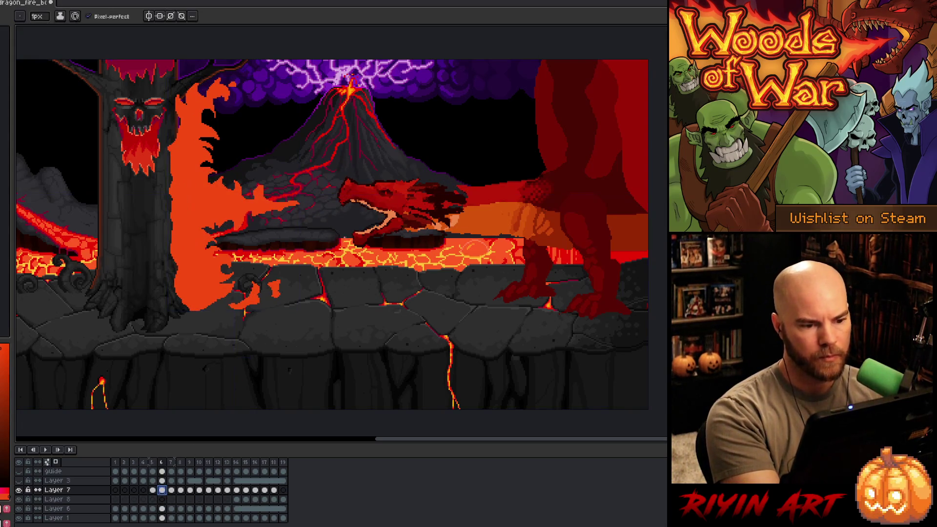
key("q")
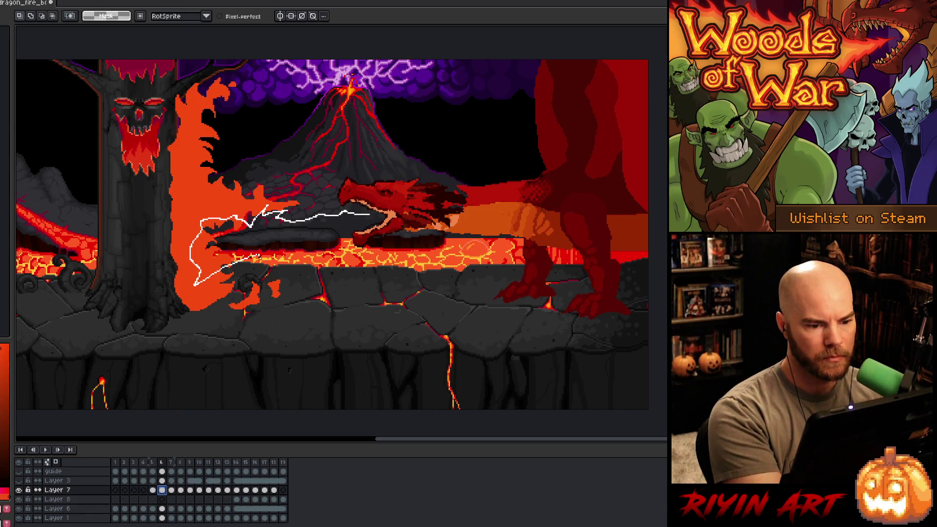
left_click_drag(344, 226, 345, 226)
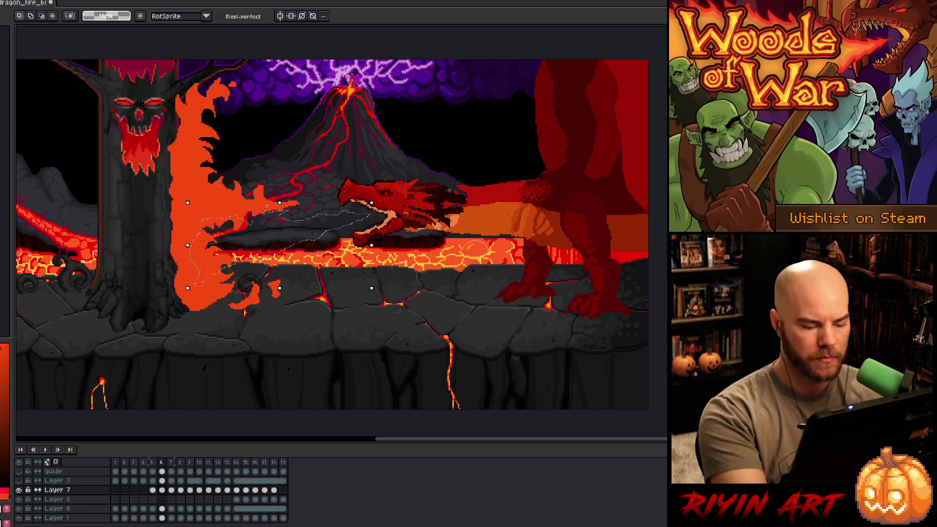
key("f")
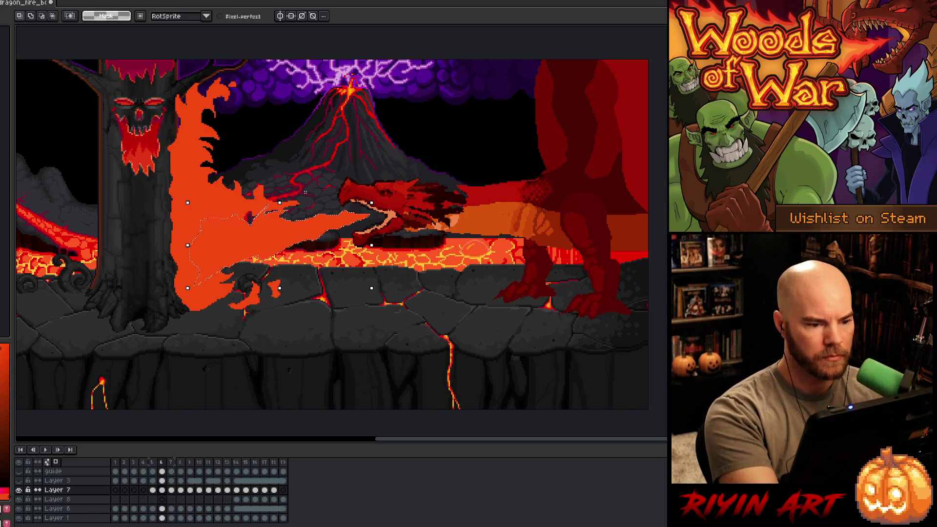
mouse_move(282, 208)
left_mouse_down()
mouse_move(265, 213)
mouse_move(215, 195)
mouse_move(244, 164)
mouse_move(320, 148)
left_mouse_up()
key("Delete")
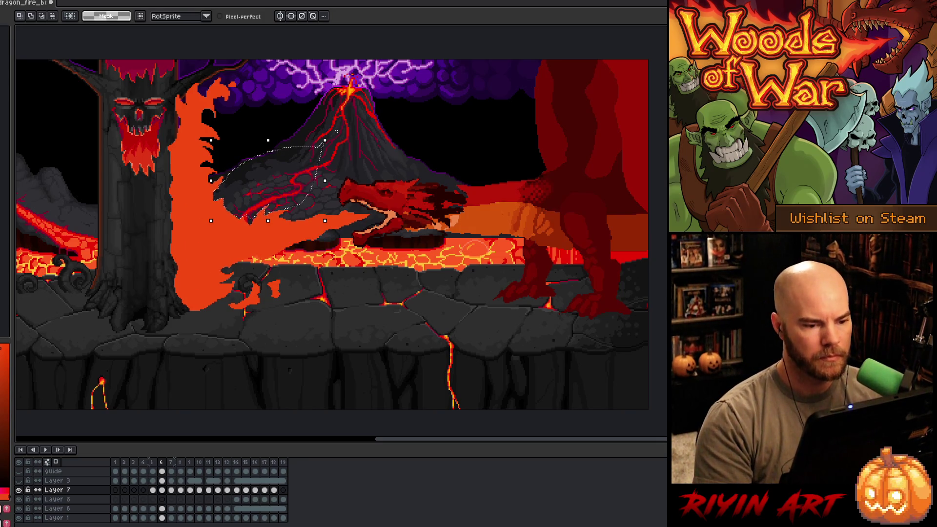
left_click(171, 490)
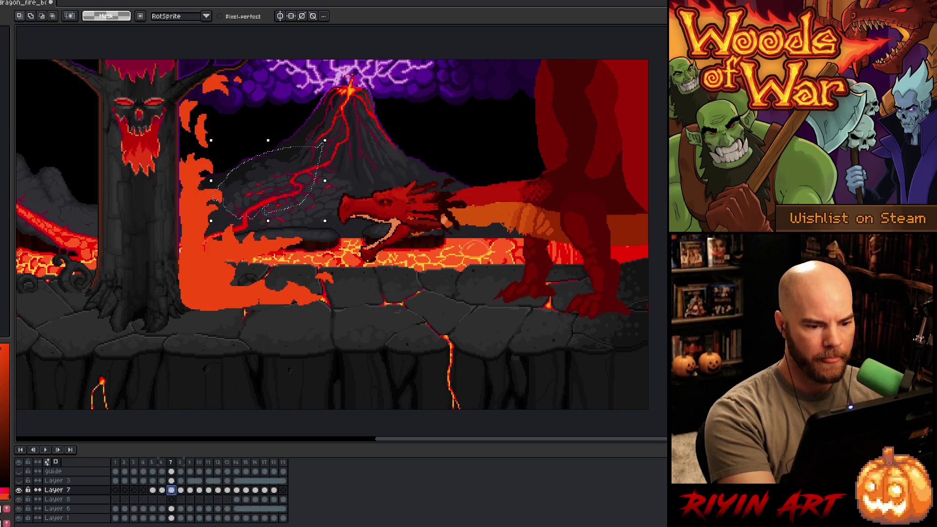
- Fill the outlined fire shape orange and trim the fire near the volcano on frame 8
key("ctrl+d")
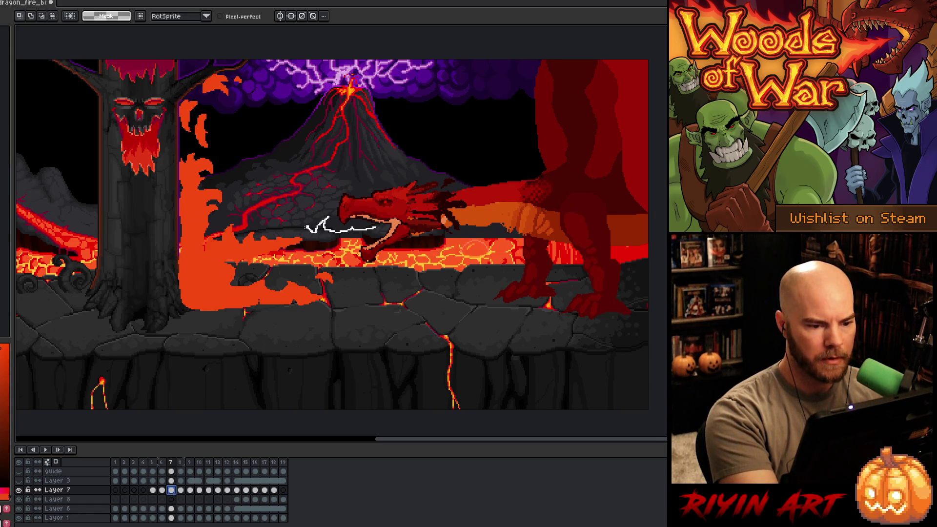
left_click_drag(209, 283, 272, 295)
left_click_drag(312, 266, 391, 225)
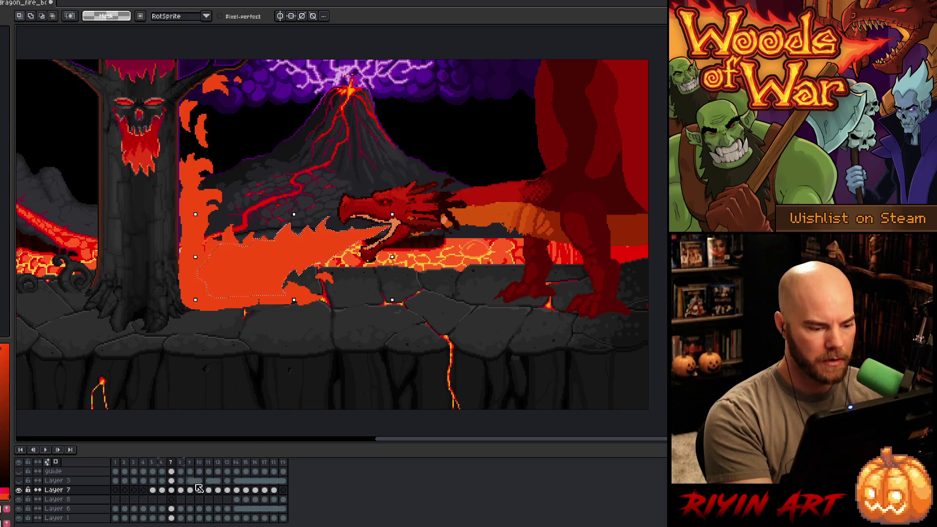
left_click(181, 490)
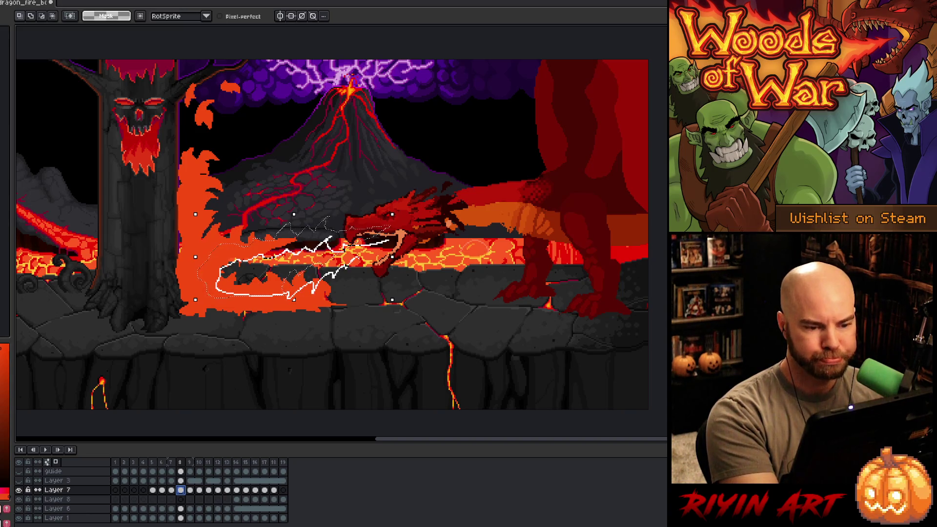
key("Return")
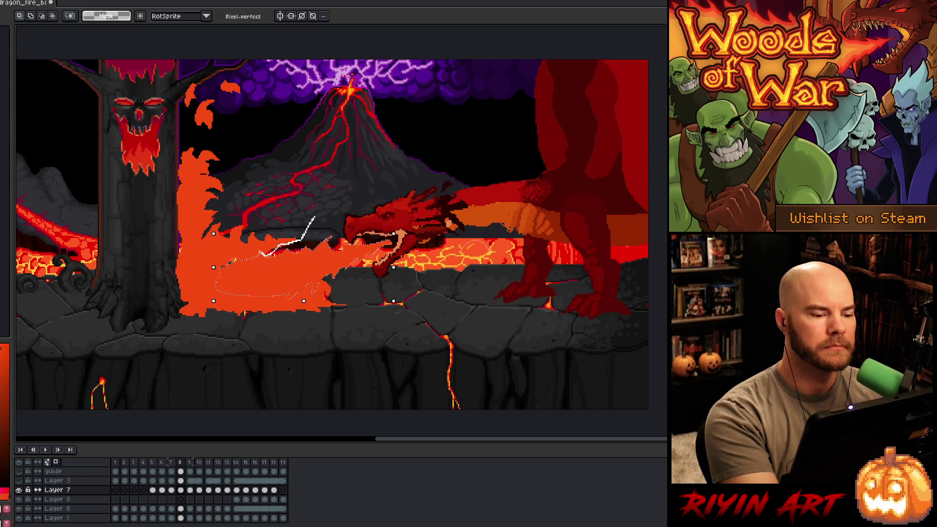
mouse_move(220, 254)
left_mouse_down()
mouse_move(215, 230)
mouse_move(313, 185)
left_mouse_up()
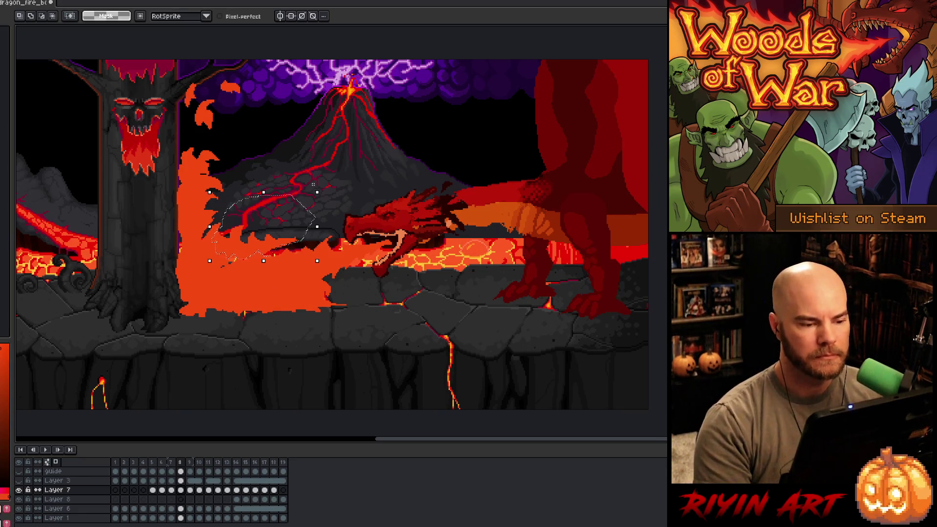
key("Delete")
key("ctrl+d")
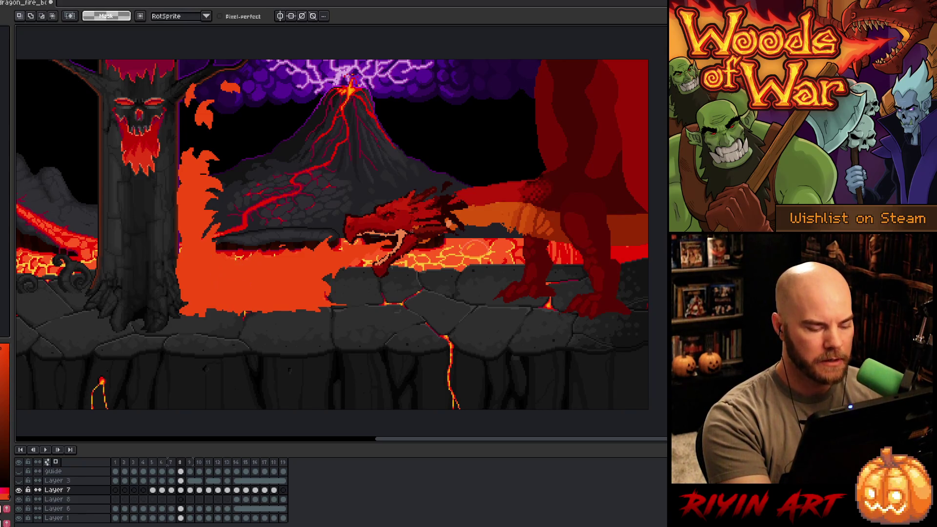
- Lasso the fire's left edge beside the trunk on frames 8 and 7
key("b")
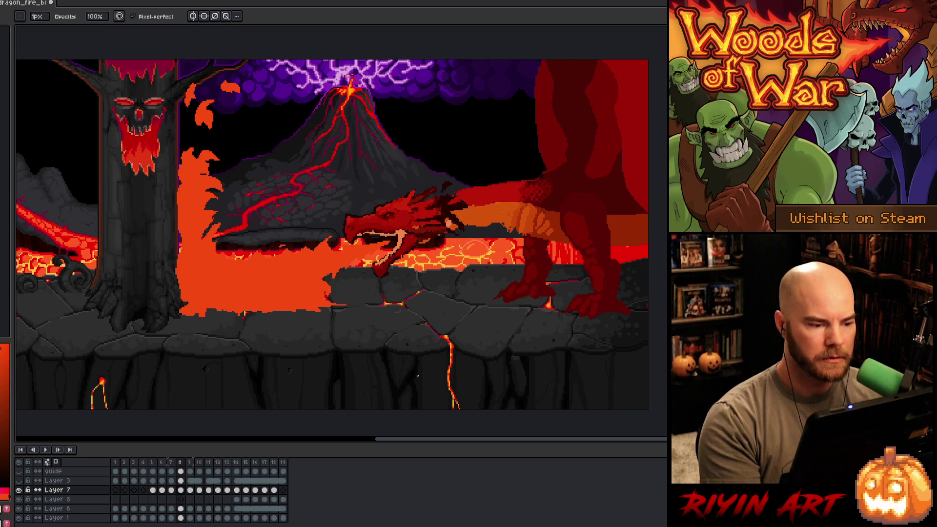
key("i")
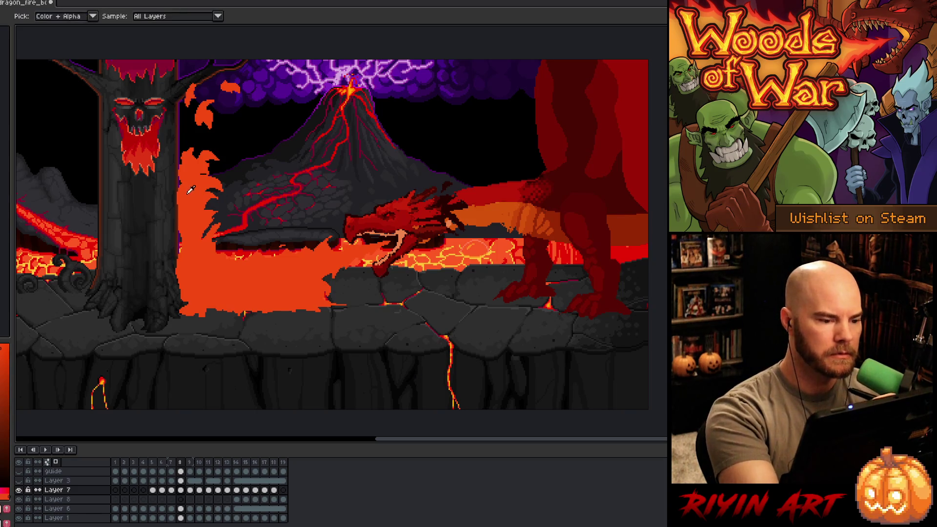
key("m")
mouse_move(178, 161)
left_mouse_down()
mouse_move(181, 307)
mouse_move(201, 152)
left_mouse_up()
key("Left")
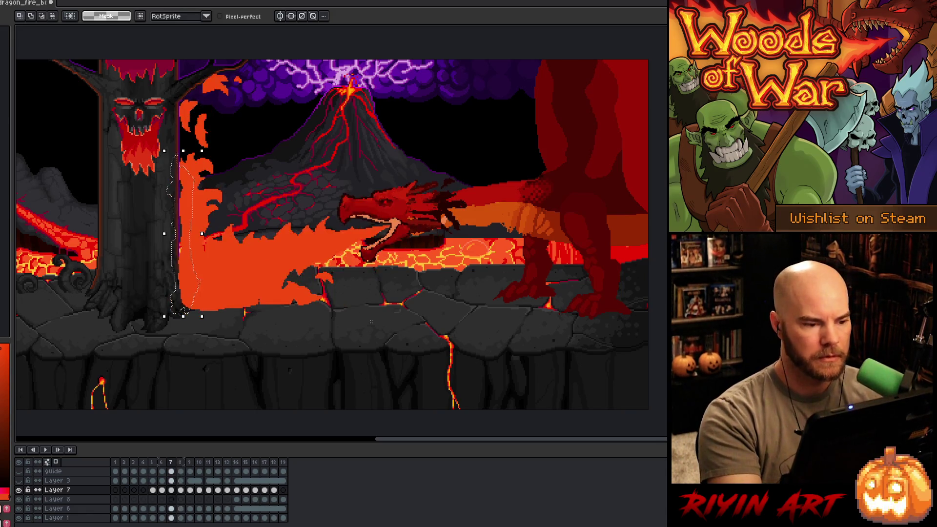
key("ctrl+d")
mouse_move(188, 227)
left_mouse_down()
mouse_move(174, 145)
mouse_move(188, 170)
mouse_move(166, 170)
mouse_move(165, 264)
mouse_move(172, 302)
mouse_move(194, 326)
mouse_move(258, 302)
mouse_move(211, 262)
left_mouse_up()
left_click_drag(285, 163, 264, 139)
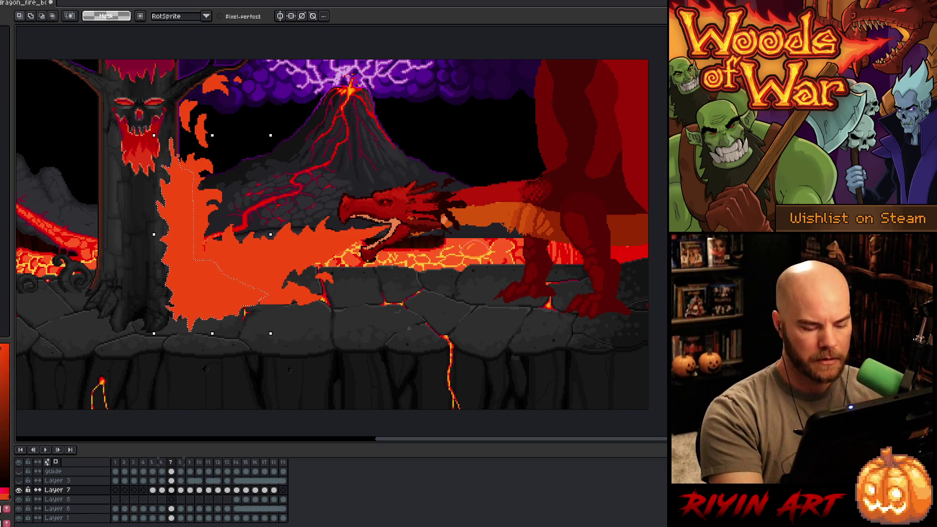
- On frame 6, lasso along the fire's left edge beside the trunk
key("comma")
left_click(191, 118)
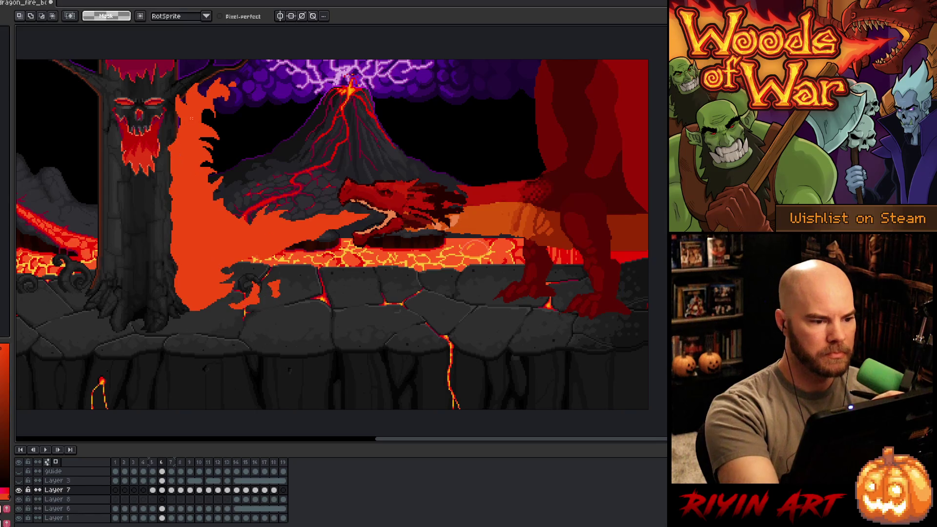
left_click_drag(173, 104, 170, 126)
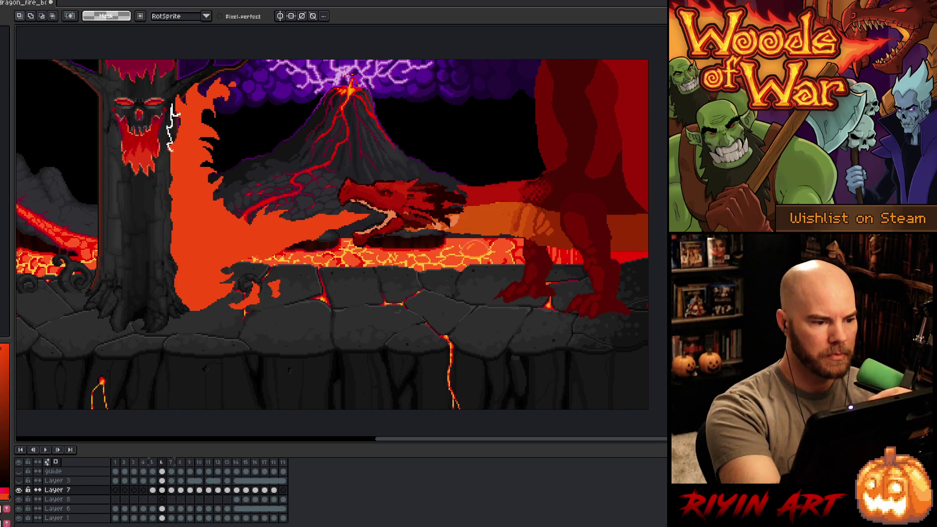
mouse_move(167, 172)
left_mouse_down()
mouse_move(172, 296)
mouse_move(205, 317)
mouse_move(182, 179)
mouse_move(188, 101)
left_mouse_up()
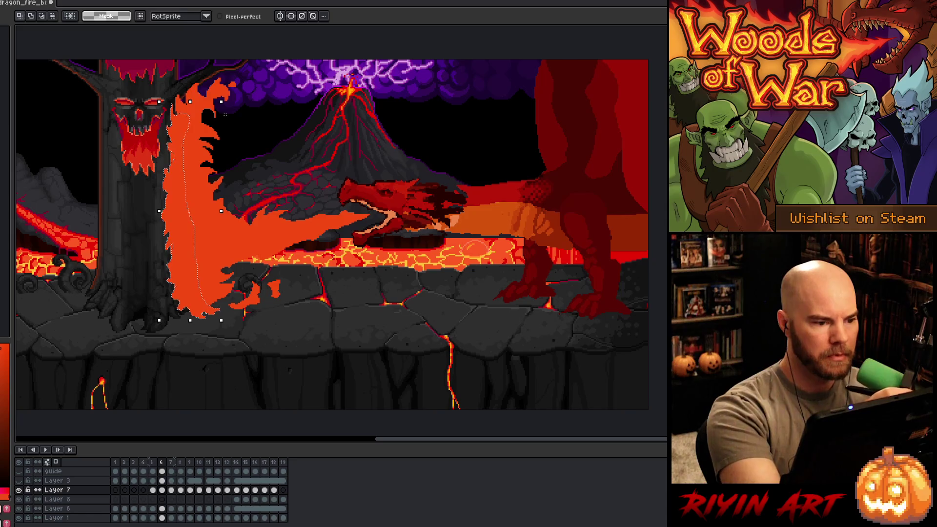
- Compare frames 6–8 and select the fire near the trunk on frame 8
key("period")
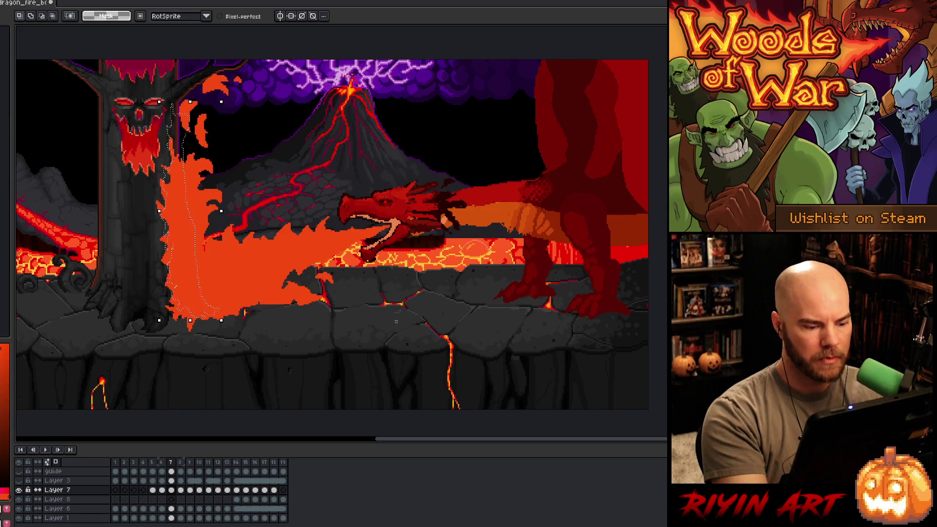
key("comma")
key("comma")
key("period")
key("period")
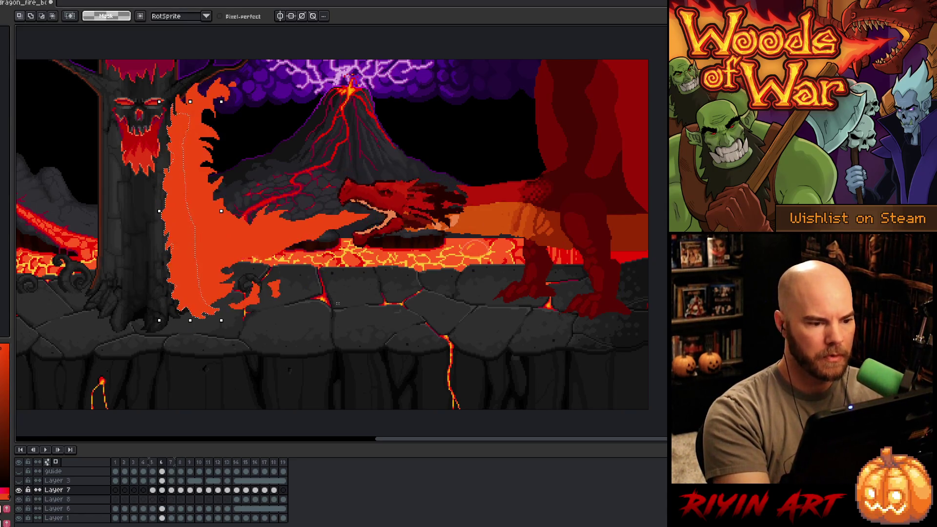
key("period")
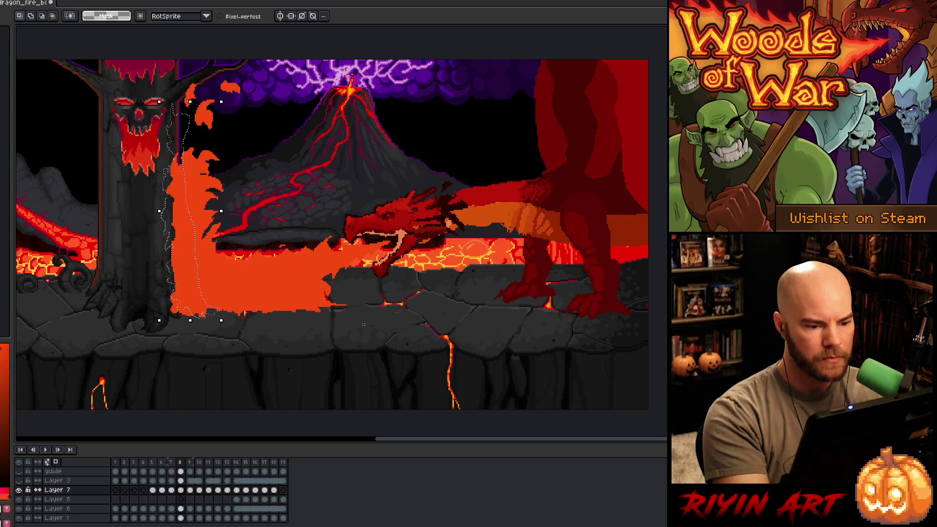
key("ctrl+d")
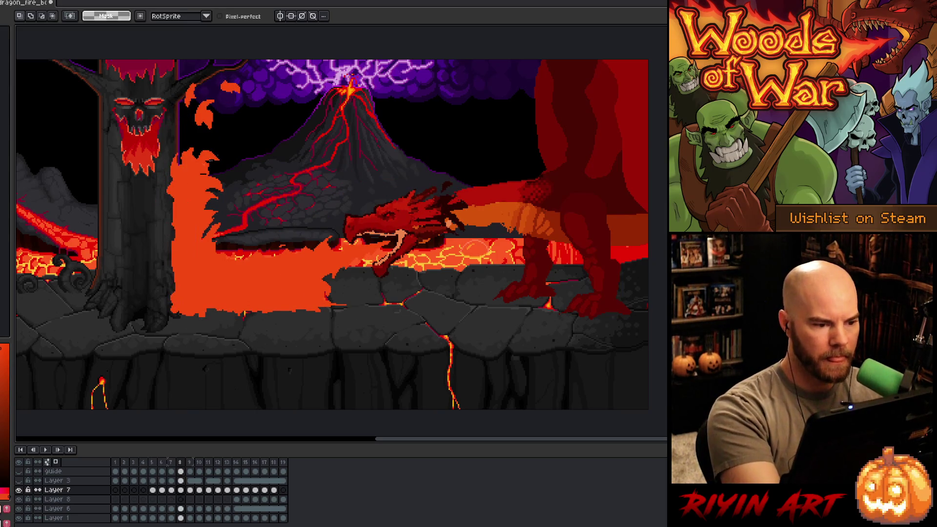
mouse_move(162, 186)
left_mouse_down()
mouse_move(179, 187)
mouse_move(162, 232)
mouse_move(166, 312)
mouse_move(309, 309)
mouse_move(190, 258)
mouse_move(194, 195)
left_mouse_up()
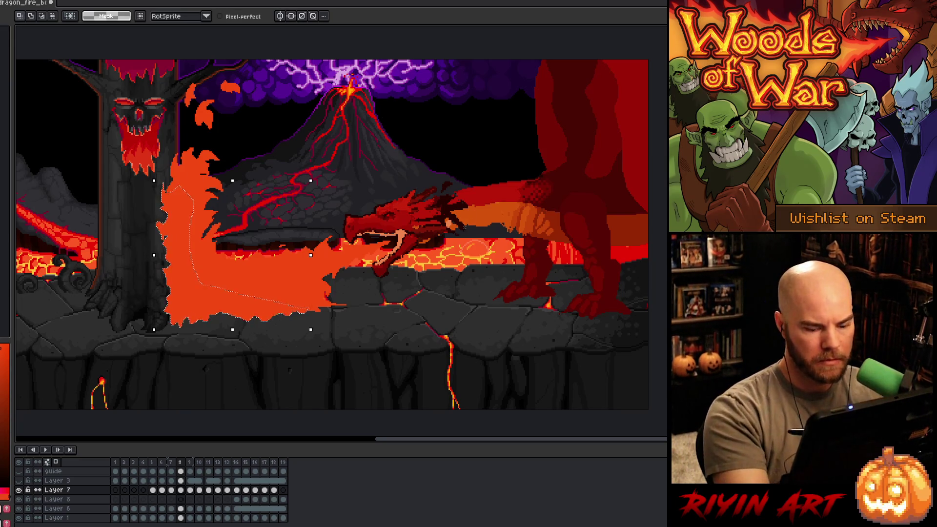
key("period")
- On frame 9, select the fire tip and move it further right
key("ctrl+d")
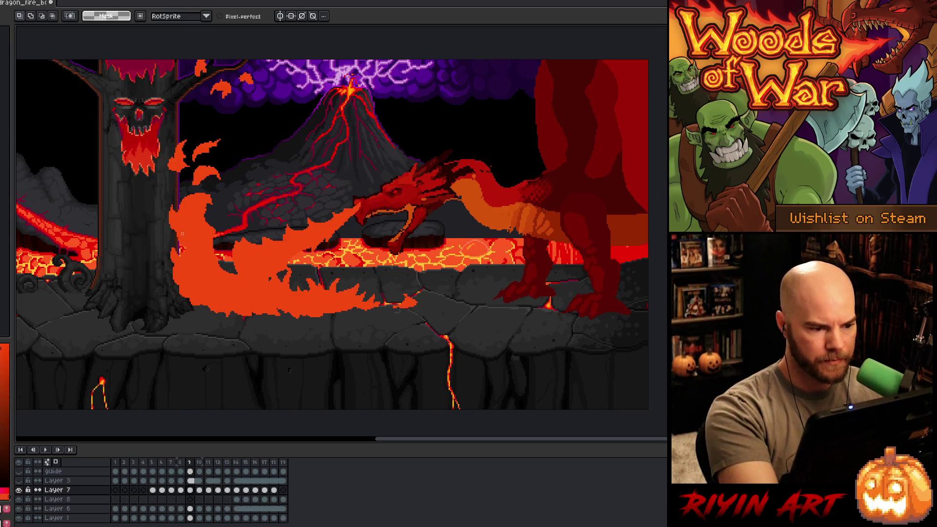
mouse_move(177, 211)
left_mouse_down()
mouse_move(172, 188)
mouse_move(171, 288)
mouse_move(182, 307)
mouse_move(230, 322)
mouse_move(338, 314)
mouse_move(218, 259)
mouse_move(217, 186)
left_mouse_up()
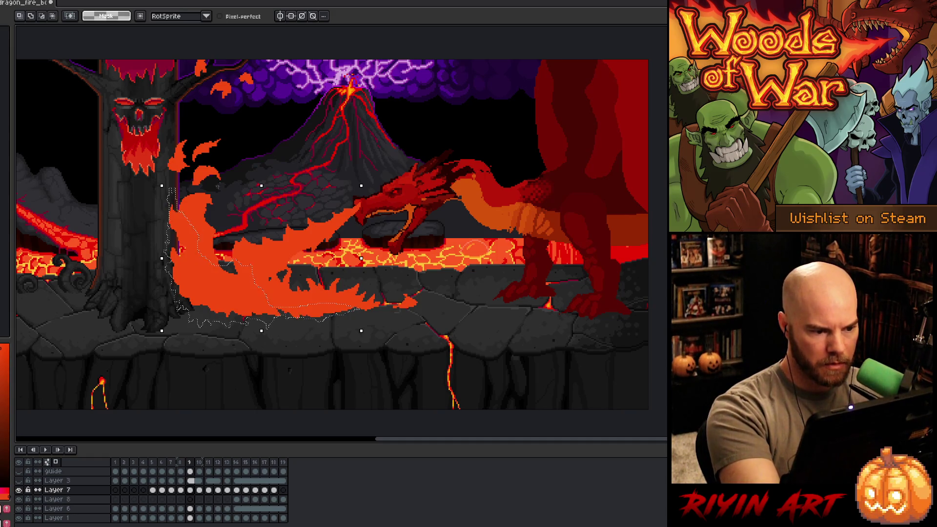
key("ctrl+d")
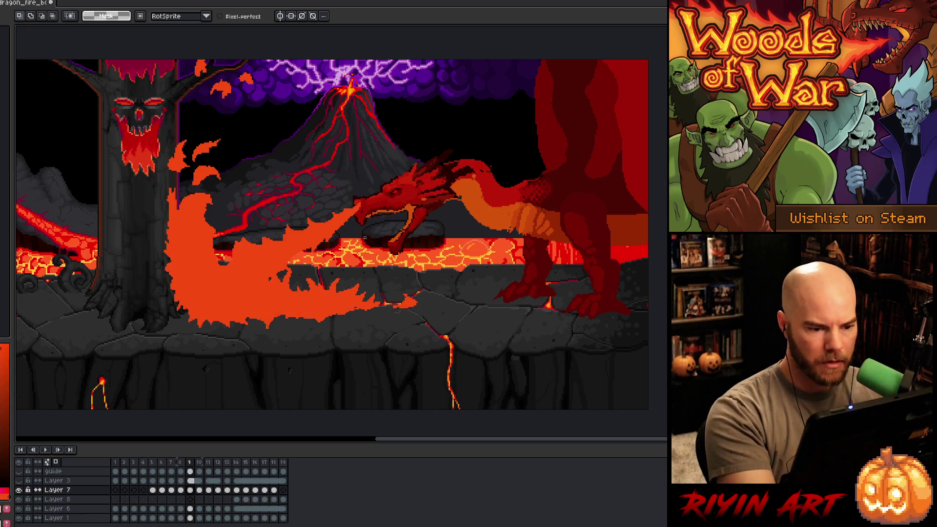
mouse_move(374, 193)
left_mouse_down()
mouse_move(304, 254)
mouse_move(248, 284)
mouse_move(225, 220)
left_mouse_up()
mouse_move(283, 259)
left_mouse_down()
mouse_move(332, 260)
mouse_move(307, 271)
left_mouse_up()
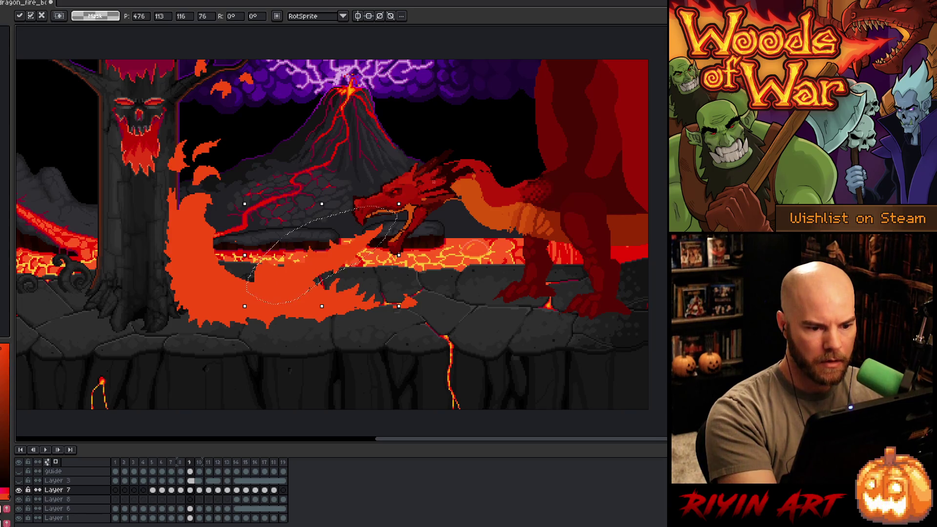
key("Return")
- Adjust the fire shape near the dragon's mouth
key("b")
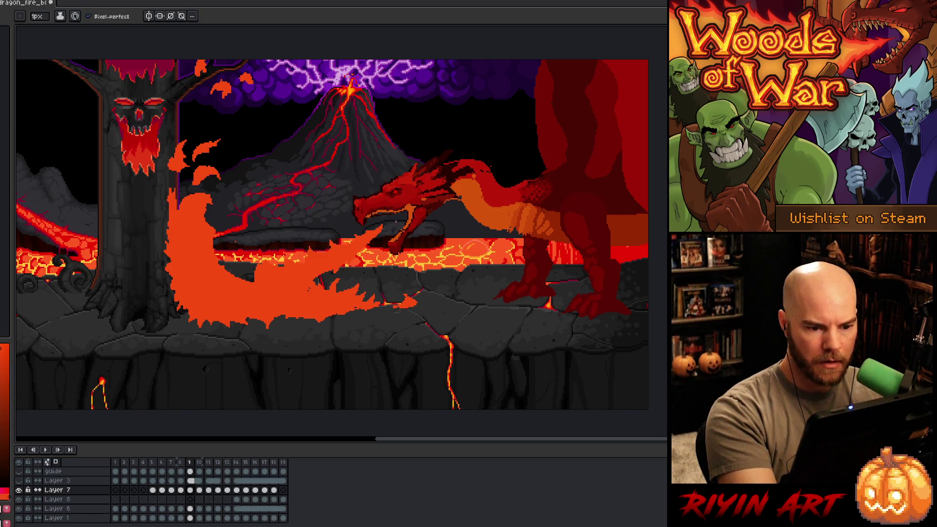
key("m")
right_click(396, 222)
key("Escape")
mouse_move(380, 225)
left_mouse_down()
mouse_move(334, 282)
mouse_move(303, 304)
mouse_move(263, 300)
mouse_move(223, 279)
mouse_move(239, 264)
mouse_move(296, 265)
mouse_move(338, 247)
left_mouse_up()
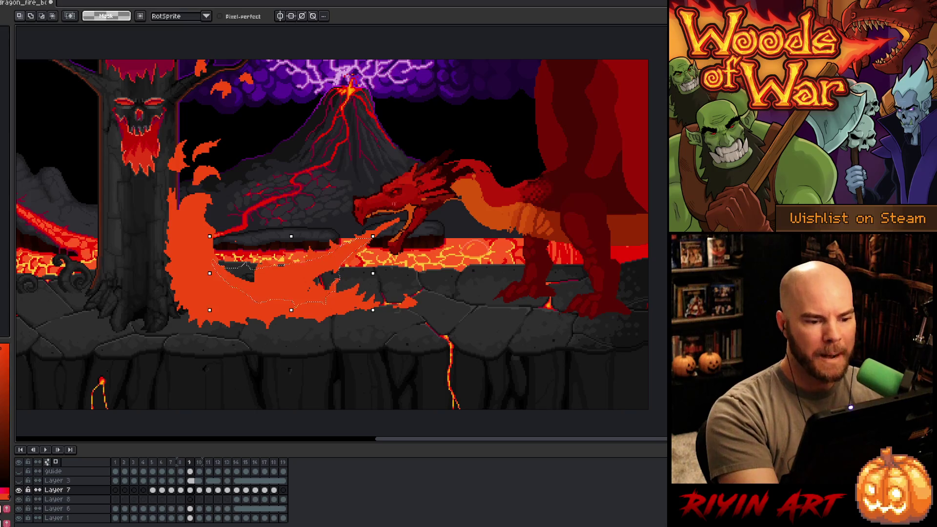
key("ctrl+d")
- Select parts of the fire's left, lower-left and lower edges
mouse_move(184, 209)
left_mouse_down()
mouse_move(172, 227)
mouse_move(186, 226)
left_mouse_up()
mouse_move(176, 285)
left_mouse_down()
mouse_move(164, 305)
mouse_move(185, 320)
mouse_move(191, 282)
left_mouse_up()
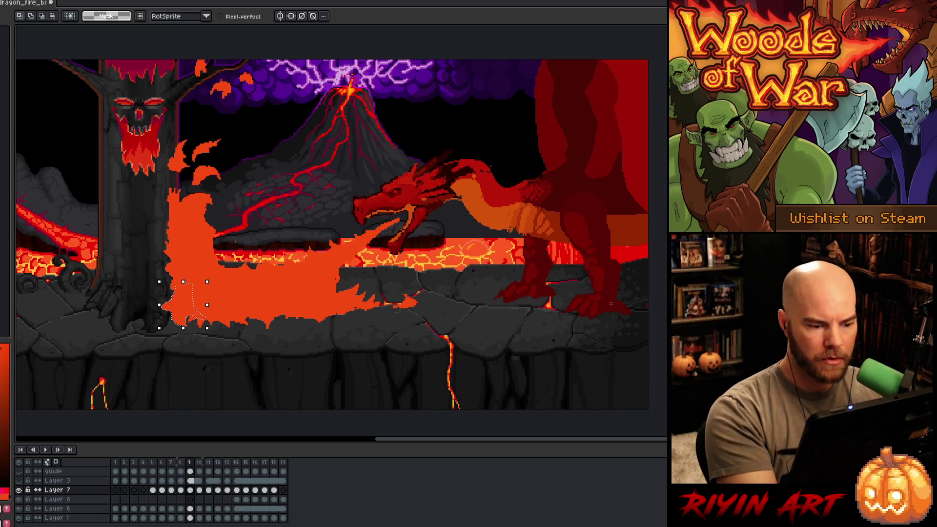
mouse_move(331, 309)
left_mouse_down()
mouse_move(370, 317)
mouse_move(359, 304)
mouse_move(325, 298)
mouse_move(318, 270)
mouse_move(310, 273)
left_mouse_up()
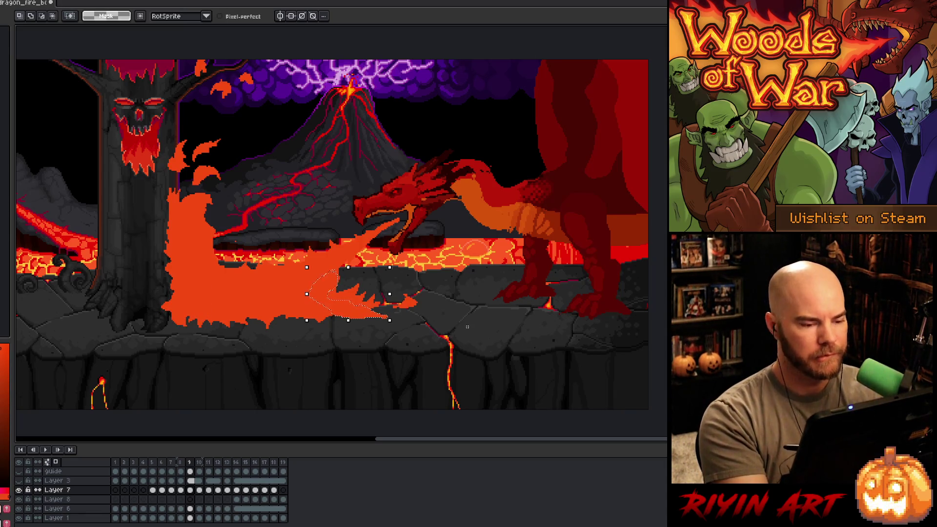
key("ctrl+d")
- Delete stray fire pixels beside the trunk and fill the gap orange
mouse_move(167, 243)
left_mouse_down()
mouse_move(160, 217)
mouse_move(179, 235)
left_mouse_up()
key("Delete")
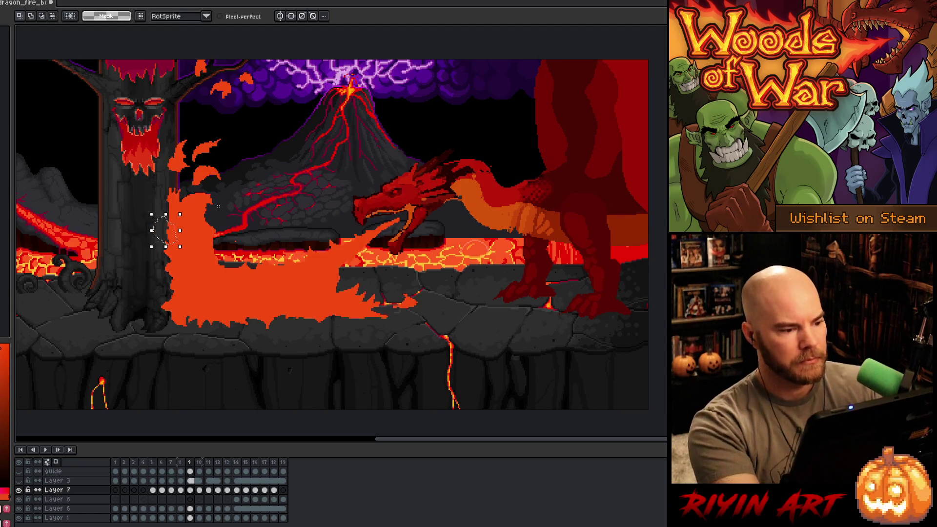
key("ctrl+d")
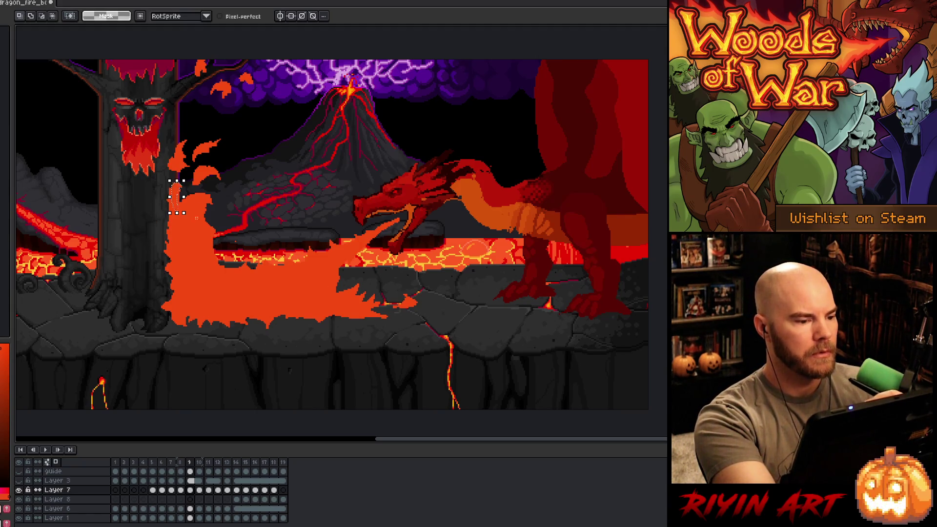
mouse_move(173, 248)
left_mouse_down()
mouse_move(163, 244)
mouse_move(179, 234)
left_mouse_up()
key("f")
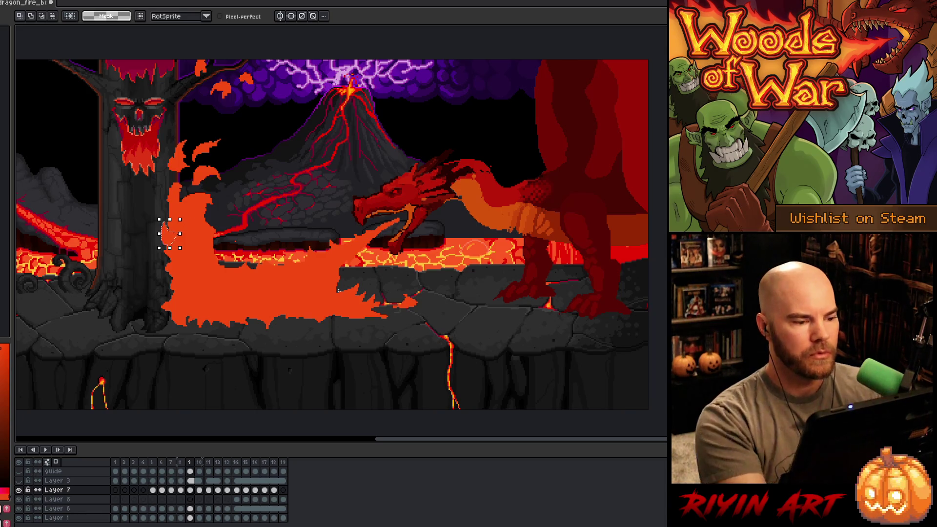
key("period")
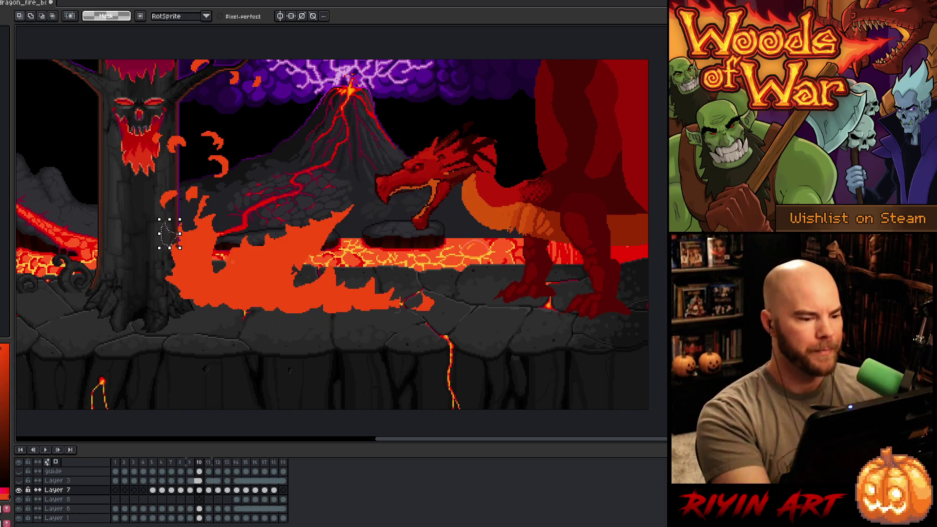
- Lasso the fire's bottom edge on frame 10 and its left and right ends on frame 11
key("ctrl+d")
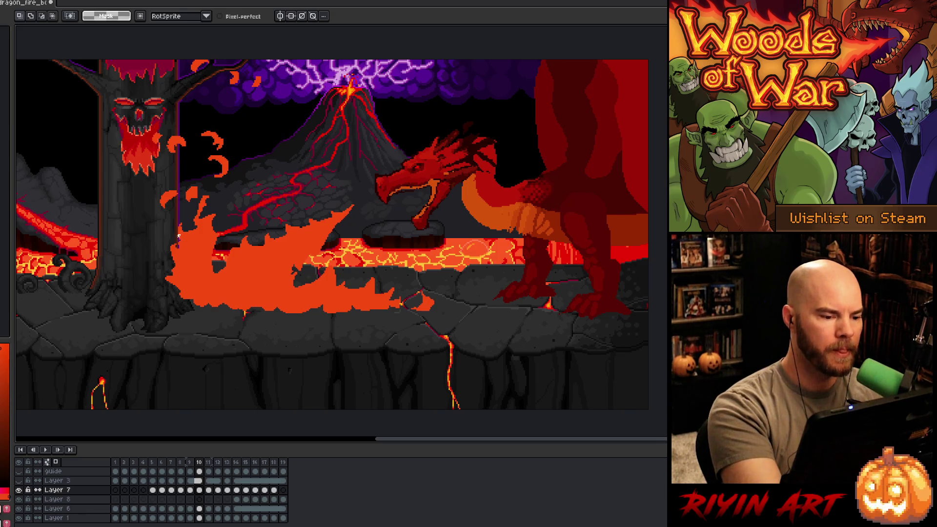
mouse_move(177, 287)
left_mouse_down()
mouse_move(174, 311)
mouse_move(205, 320)
mouse_move(248, 315)
mouse_move(288, 326)
mouse_move(395, 312)
mouse_move(186, 284)
left_mouse_up()
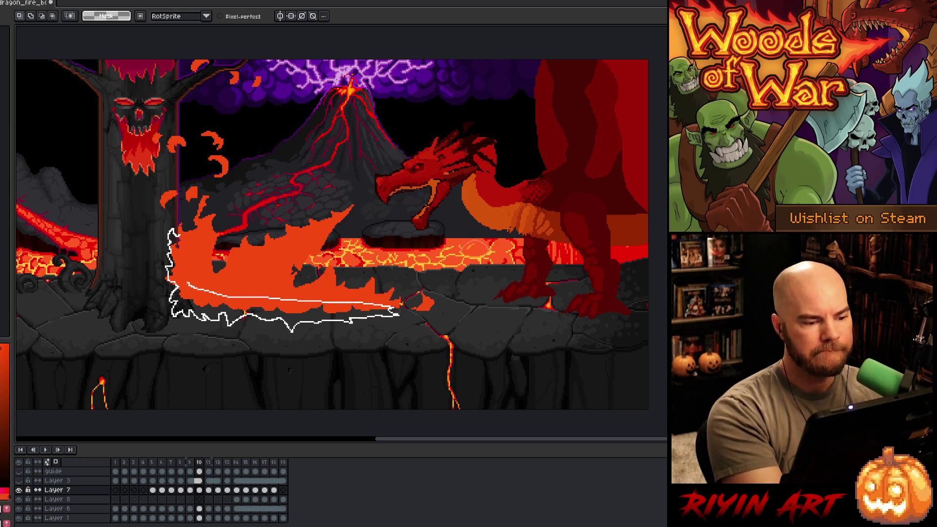
key("period")
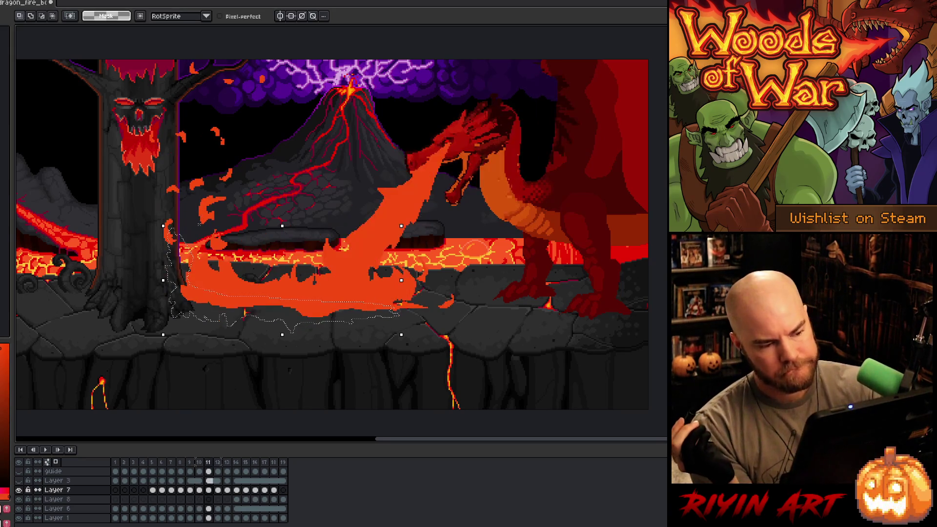
left_click(430, 292)
mouse_move(394, 313)
left_mouse_down()
mouse_move(302, 326)
mouse_move(273, 315)
mouse_move(198, 320)
mouse_move(175, 309)
mouse_move(165, 249)
mouse_move(205, 292)
mouse_move(393, 312)
left_mouse_up()
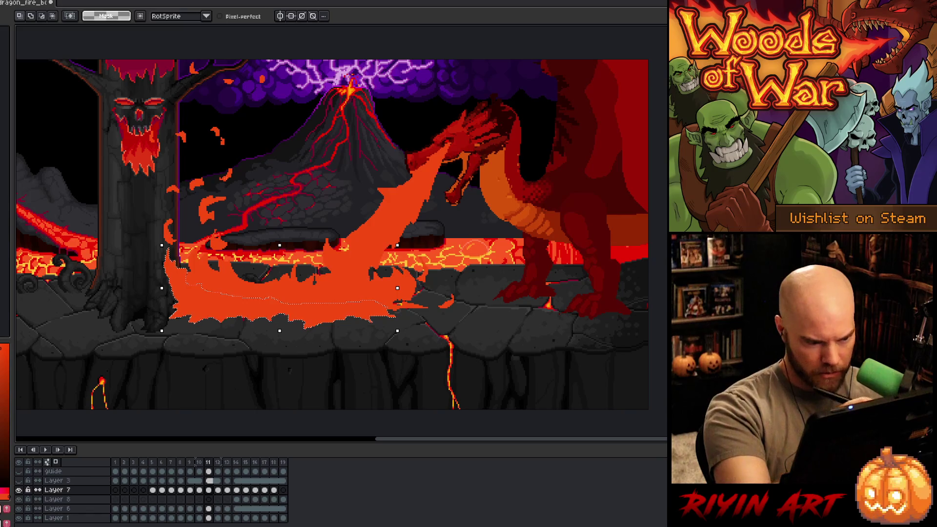
mouse_move(167, 280)
left_mouse_down()
mouse_move(153, 295)
mouse_move(179, 314)
mouse_move(194, 297)
left_mouse_up()
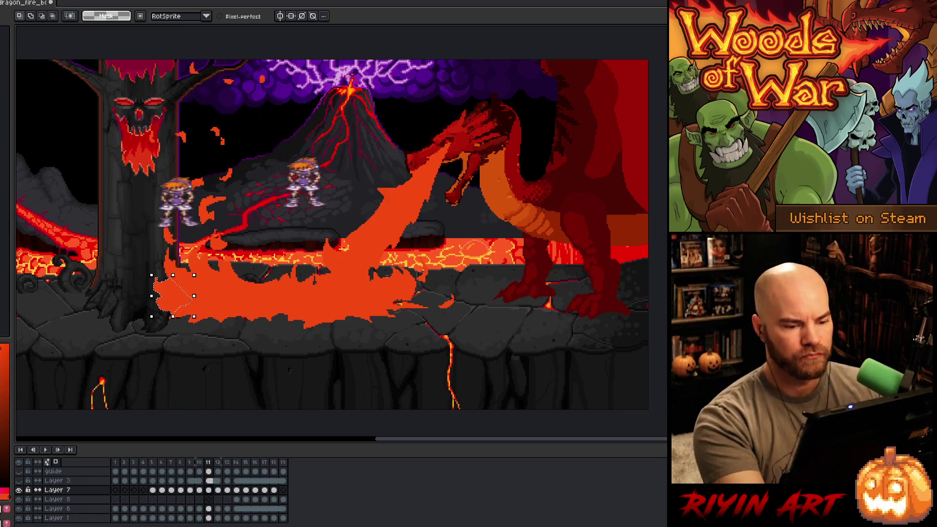
mouse_move(378, 310)
left_mouse_down()
mouse_move(418, 293)
mouse_move(429, 300)
left_mouse_up()
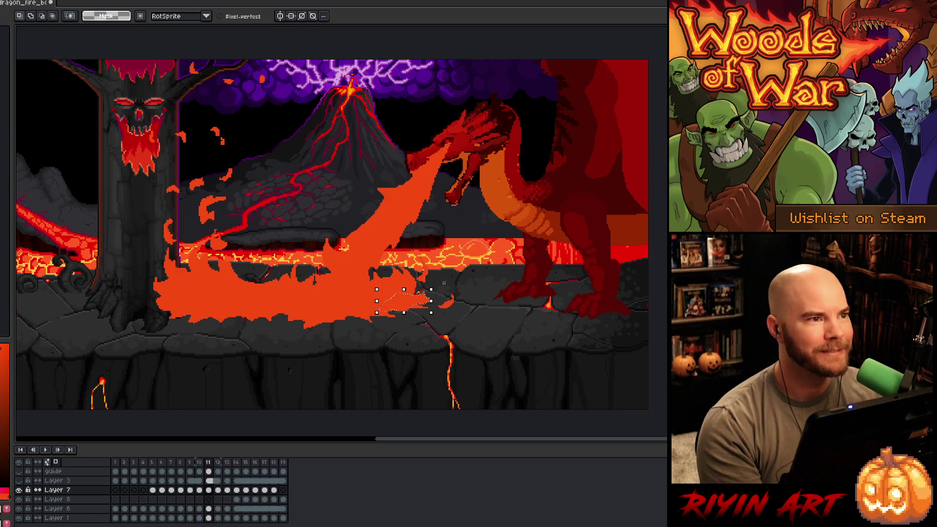
key("period")
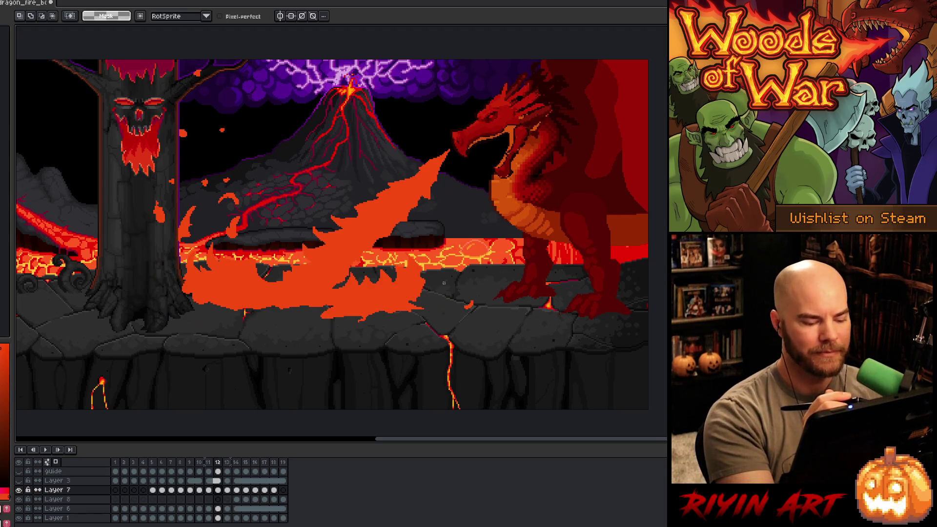
- On frame 10, erase the fire covering the rock platform
key("comma")
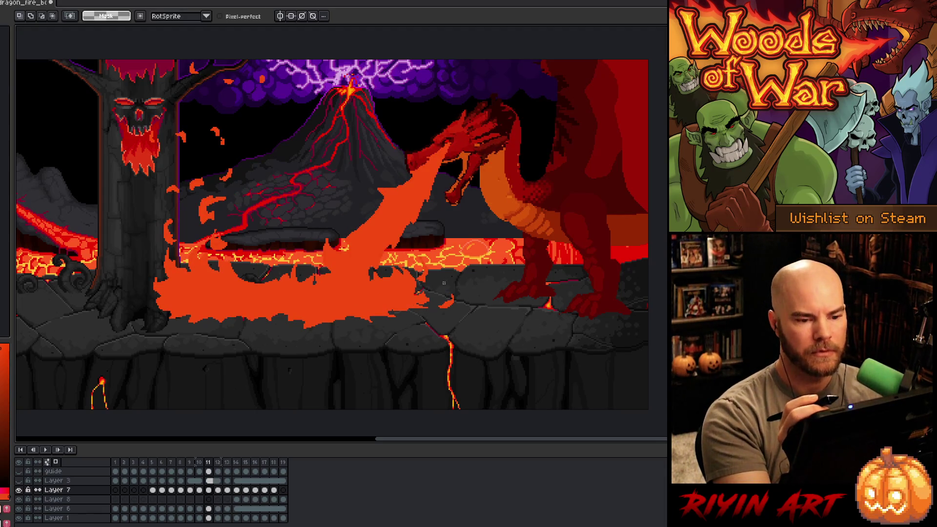
key("comma")
key("period")
key("comma")
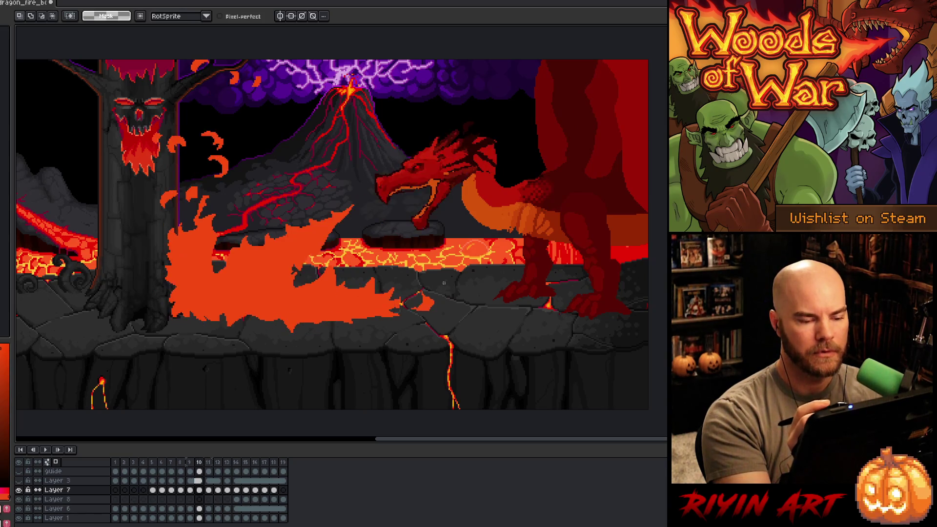
mouse_move(359, 214)
left_mouse_down()
mouse_move(297, 278)
mouse_move(256, 277)
mouse_move(240, 238)
mouse_move(373, 215)
left_mouse_up()
key("Delete")
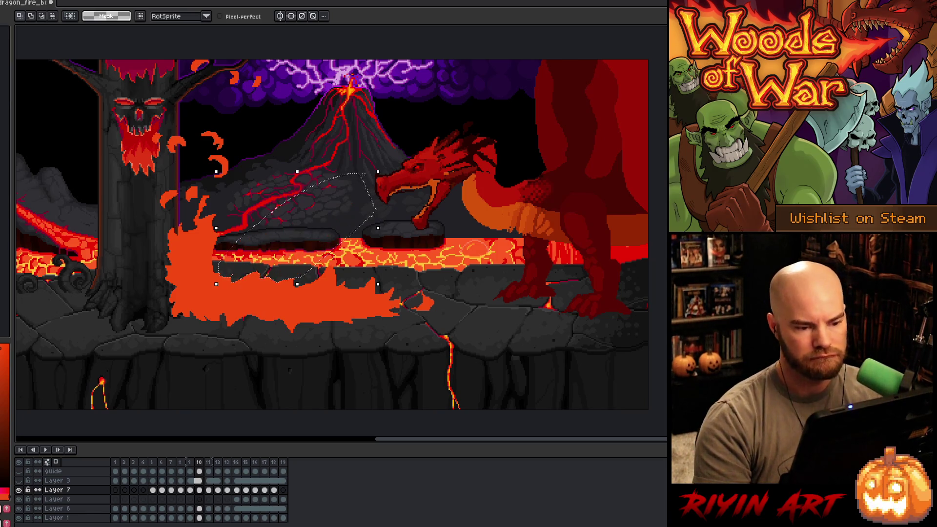
key("ctrl+d")
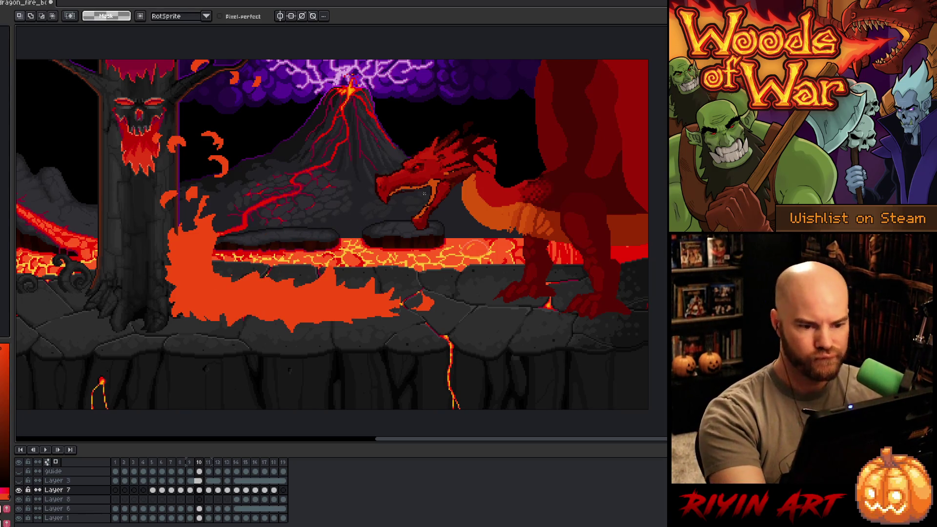
- Outline a fire stream from the dragon's mouth and compare neighbouring frames
mouse_move(420, 195)
left_mouse_down()
mouse_move(302, 271)
mouse_move(340, 300)
mouse_move(419, 197)
left_mouse_up()
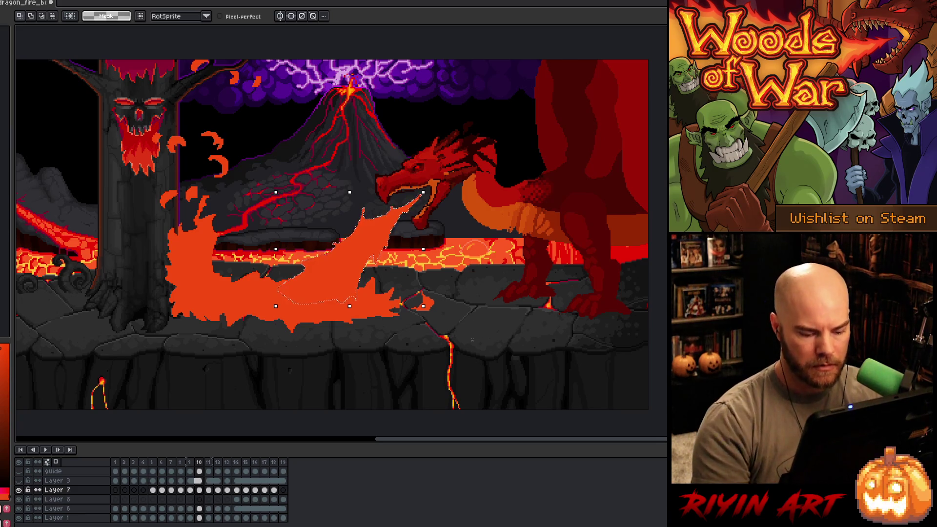
key("comma")
key("period")
key("period")
key("comma")
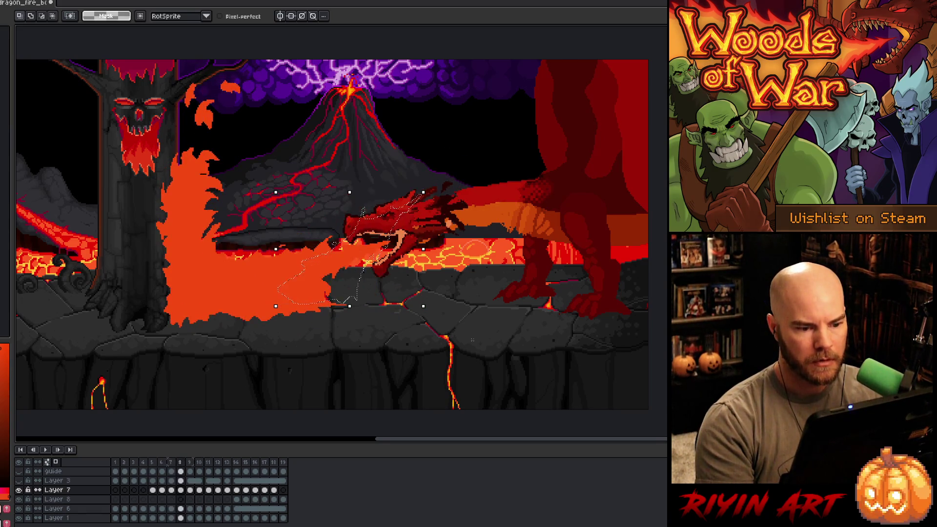
key("comma")
key("period")
key("period")
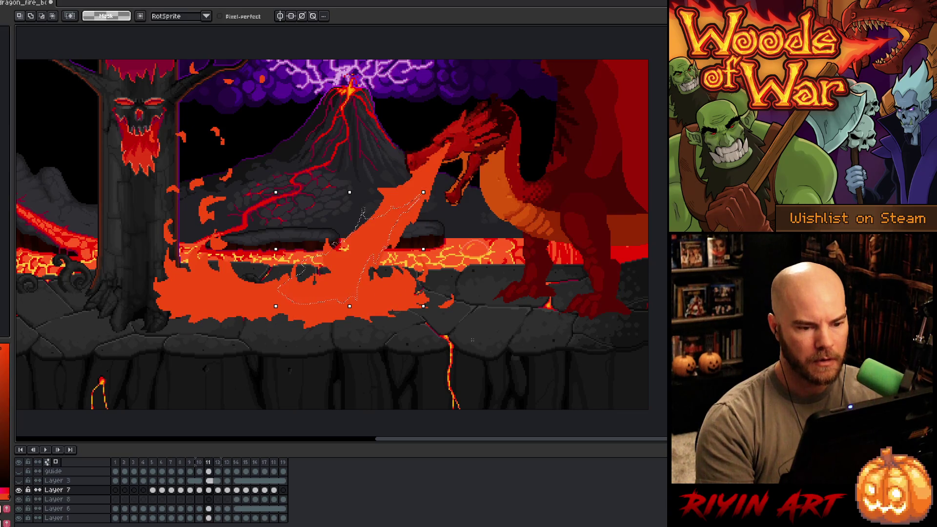
- Replace the old fire between snout and lava with a new orange stream from the mouth
mouse_move(481, 133)
left_mouse_down()
mouse_move(437, 211)
mouse_move(359, 262)
mouse_move(380, 172)
mouse_move(464, 108)
left_mouse_up()
key("Delete")
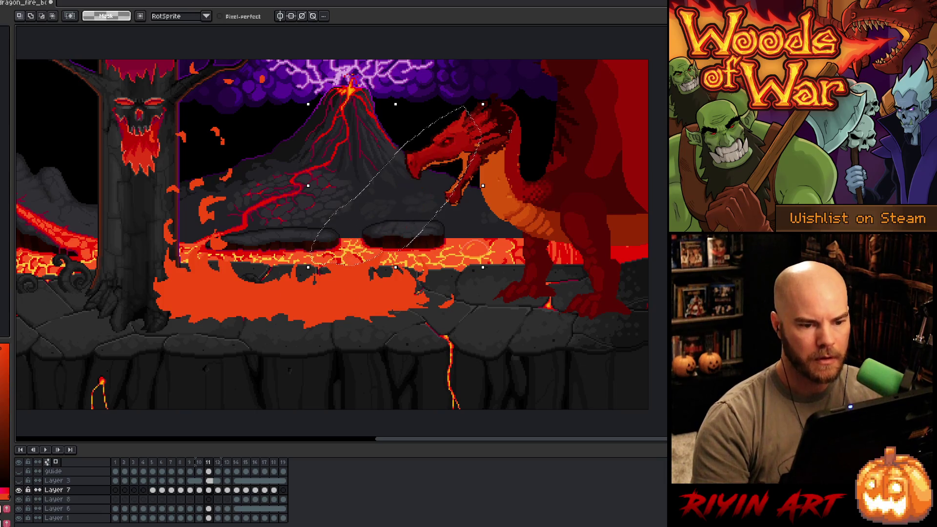
key("ctrl+d")
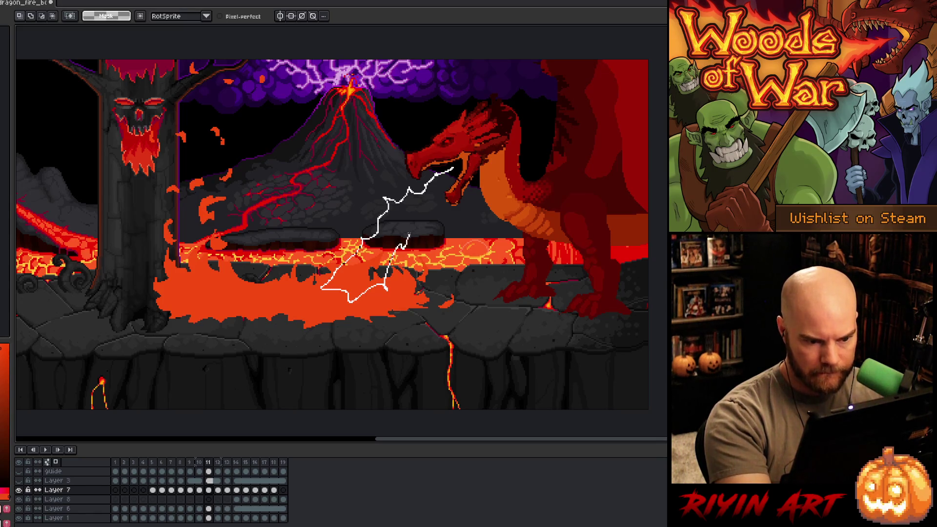
left_click_drag(454, 170, 463, 159)
key("f")
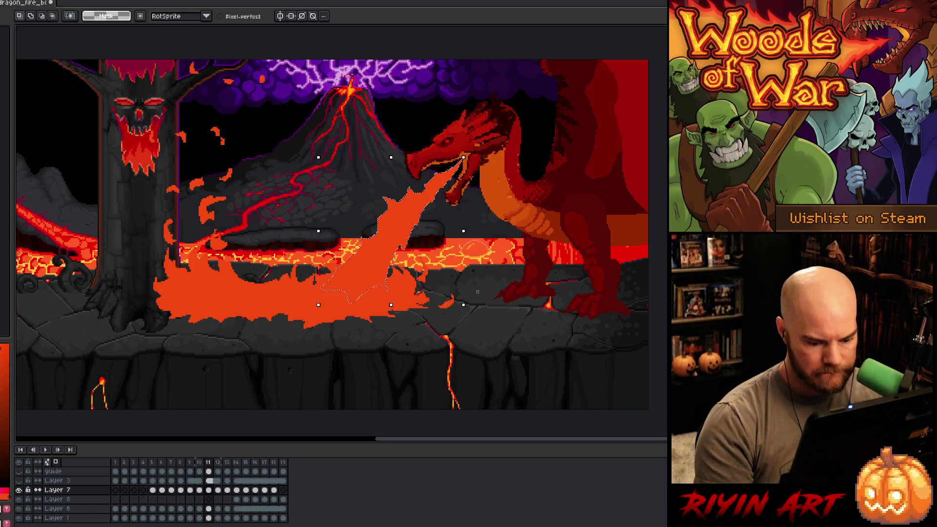
- On frame 12, replace the old fire with an orange stream running down into the lava
key("period")
mouse_move(490, 156)
left_mouse_down()
mouse_move(356, 268)
mouse_move(325, 280)
mouse_move(283, 271)
mouse_move(400, 159)
mouse_move(469, 142)
left_mouse_up()
key("Delete")
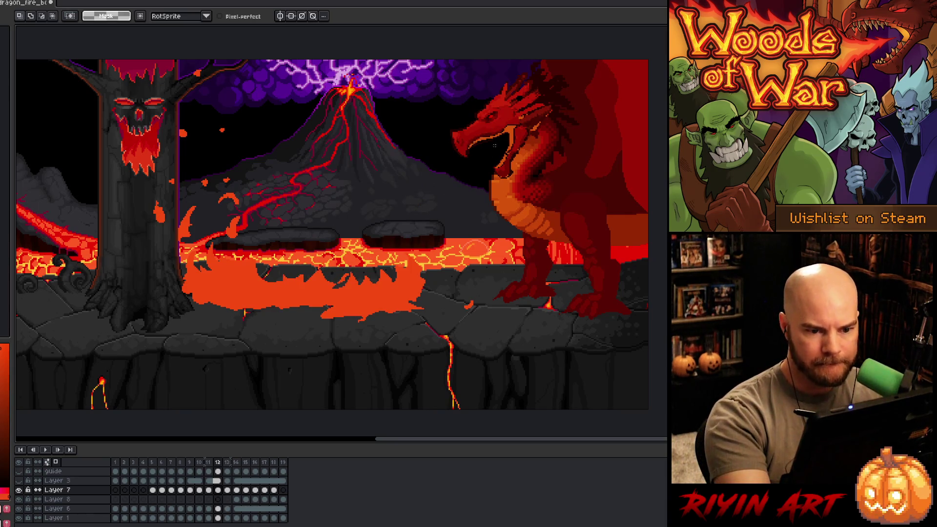
left_click_drag(496, 144, 477, 160)
mouse_move(415, 180)
left_mouse_down()
mouse_move(362, 263)
mouse_move(364, 301)
mouse_move(442, 299)
mouse_move(459, 220)
mouse_move(496, 144)
left_mouse_up()
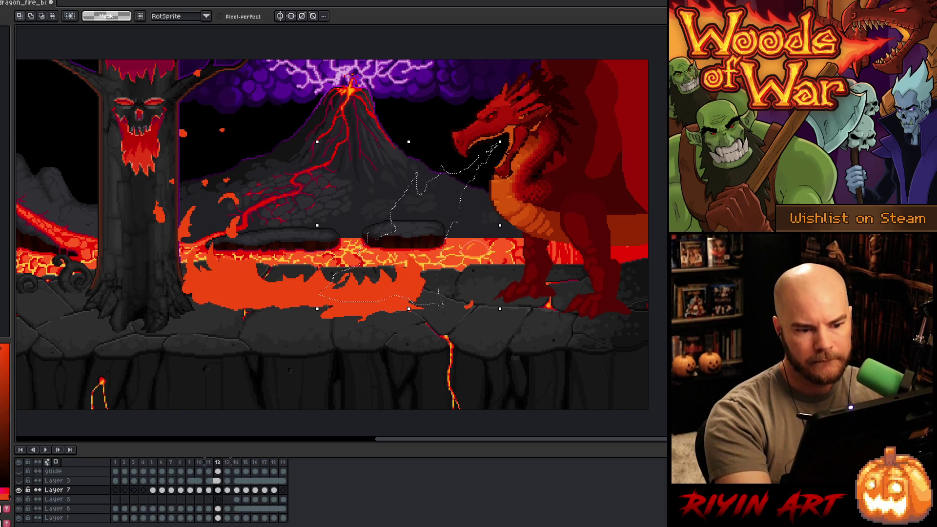
key("f")
key("ctrl+d")
- Select the fire's lower edge on frame 12 and compare it with frame 11
left_click_drag(423, 303, 428, 296)
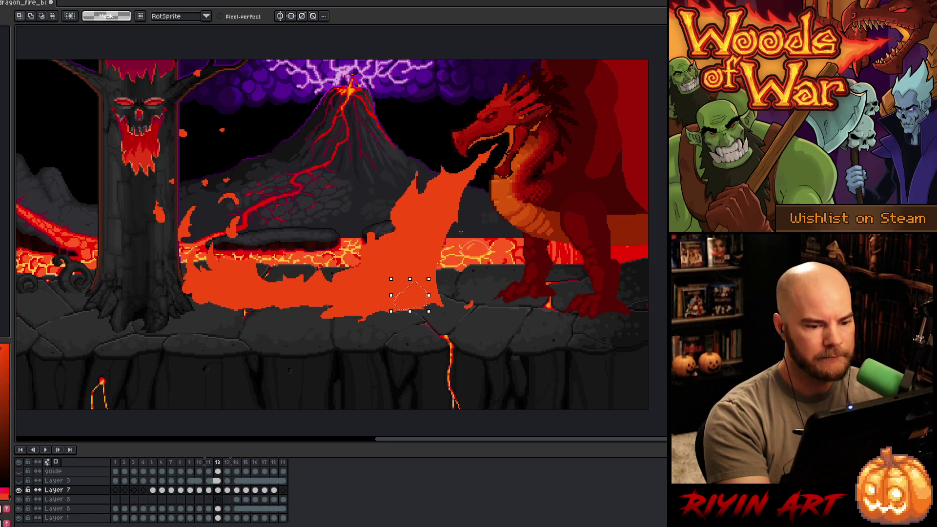
key("b")
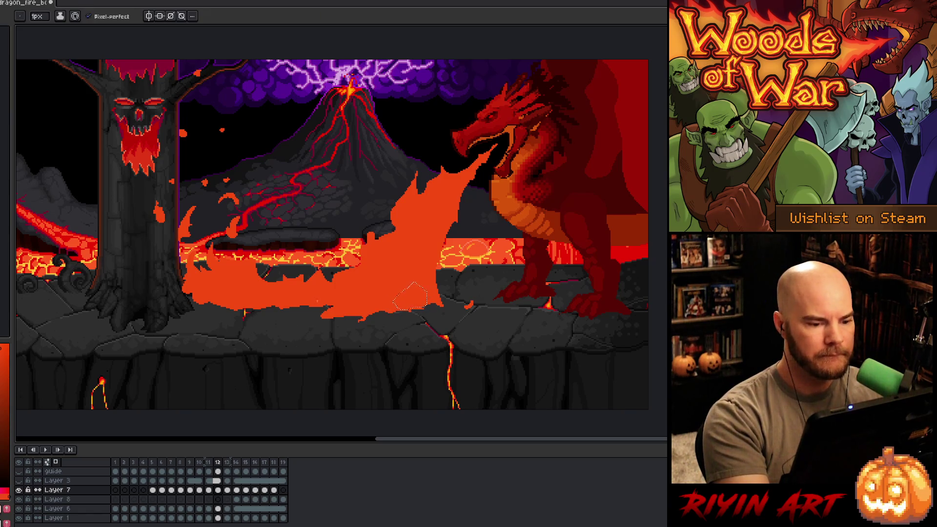
key("m")
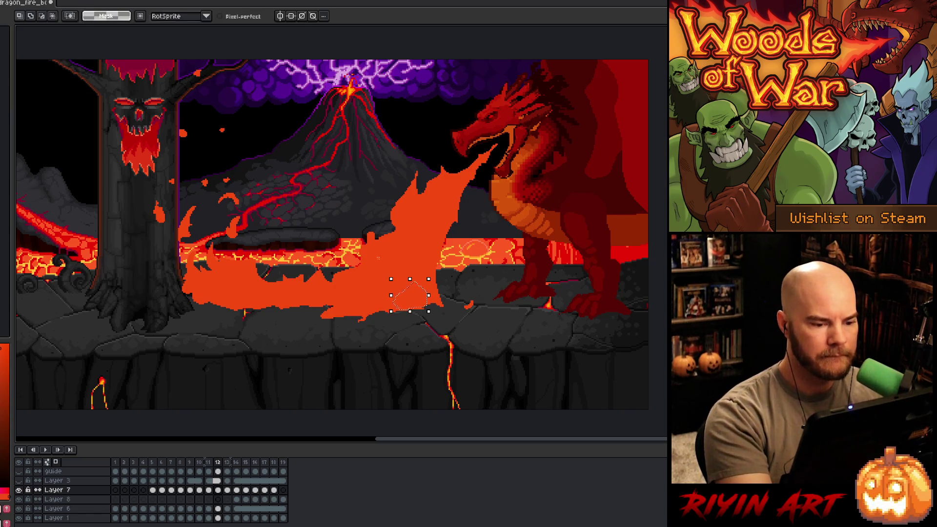
left_click_drag(325, 302, 237, 291)
left_click(586, 342)
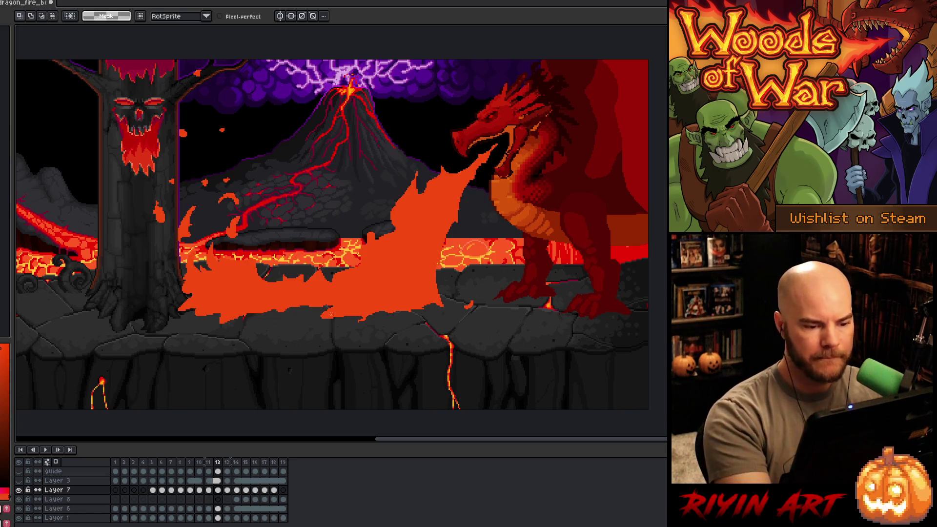
left_click_drag(332, 316, 375, 297)
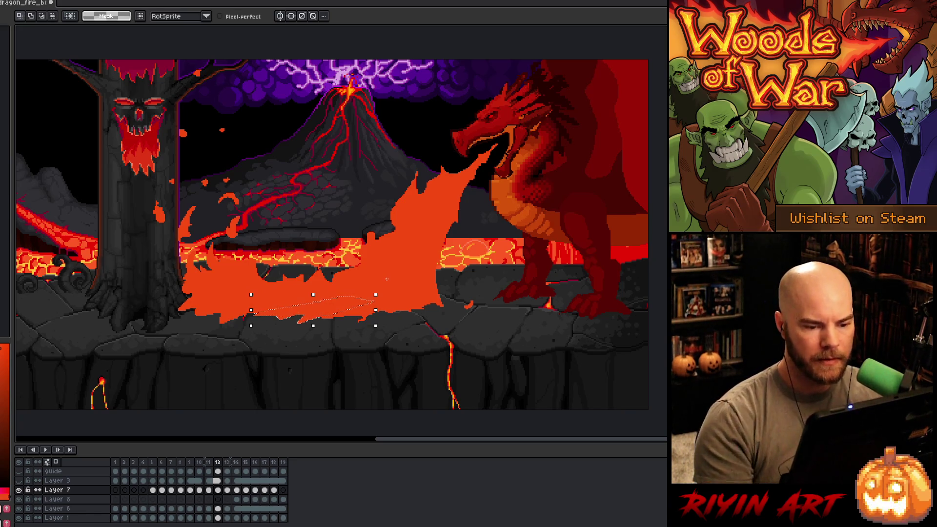
key("comma")
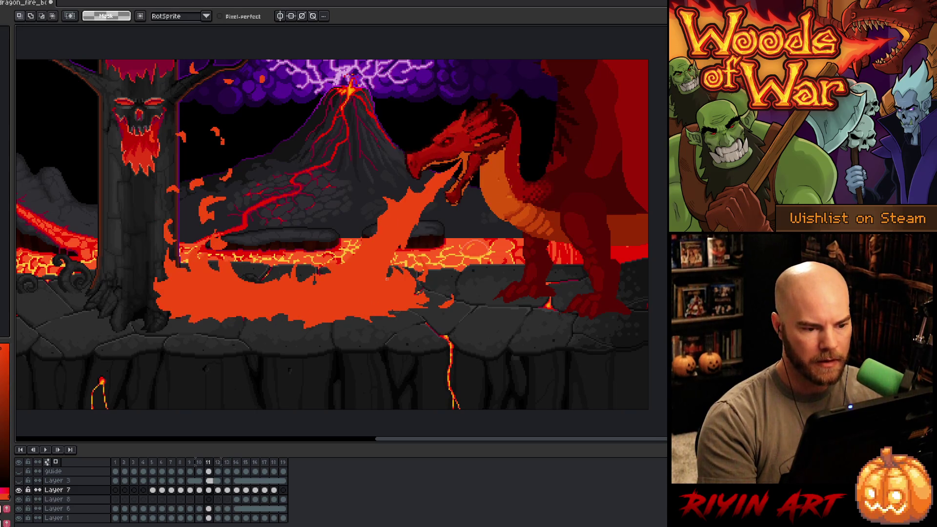
key("period")
- Shift the fire's left part right on frame 12, then move frame 13's flame toward the mouth
mouse_move(280, 257)
left_mouse_down()
mouse_move(277, 297)
mouse_move(168, 268)
left_mouse_up()
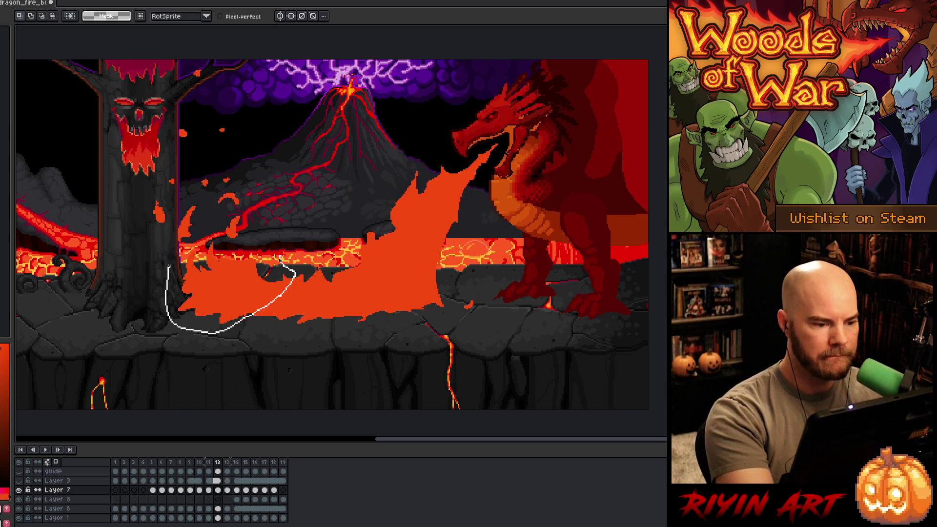
left_click_drag(234, 246, 283, 257)
left_click_drag(240, 294, 254, 298)
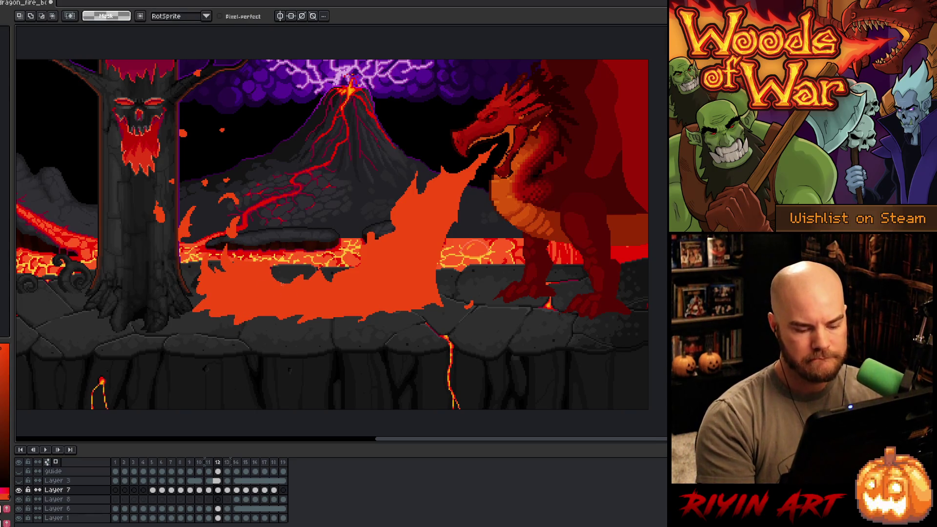
key("period")
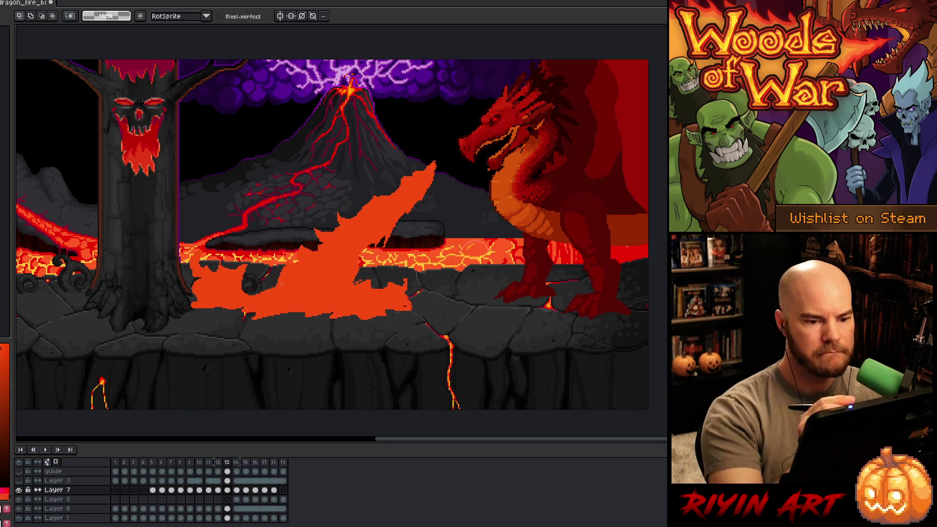
mouse_move(444, 148)
left_mouse_down()
mouse_move(374, 268)
mouse_move(267, 266)
mouse_move(444, 148)
left_mouse_up()
- Move the upper fire right toward the dragon's mouth and commit it on frame 13
mouse_move(370, 236)
left_mouse_down()
mouse_move(417, 223)
mouse_move(412, 245)
left_mouse_up()
key("Return")
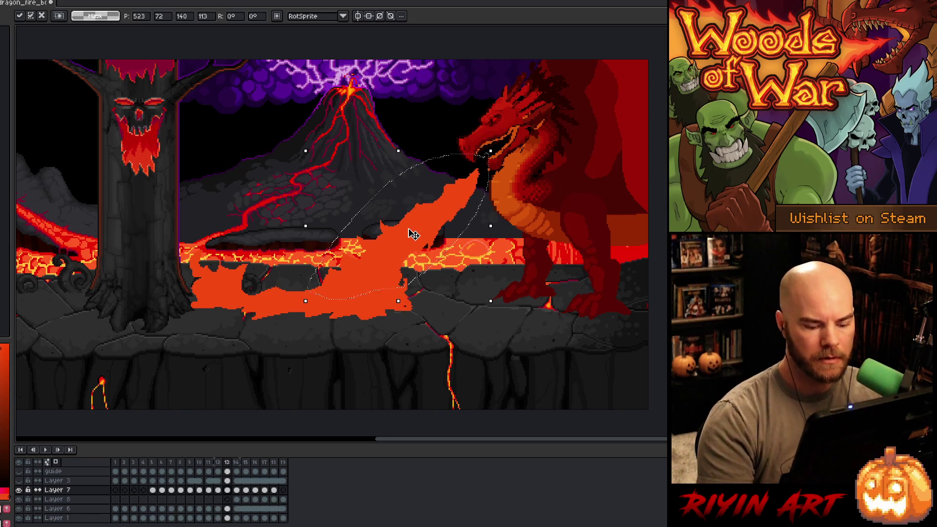
key("comma")
key("period")
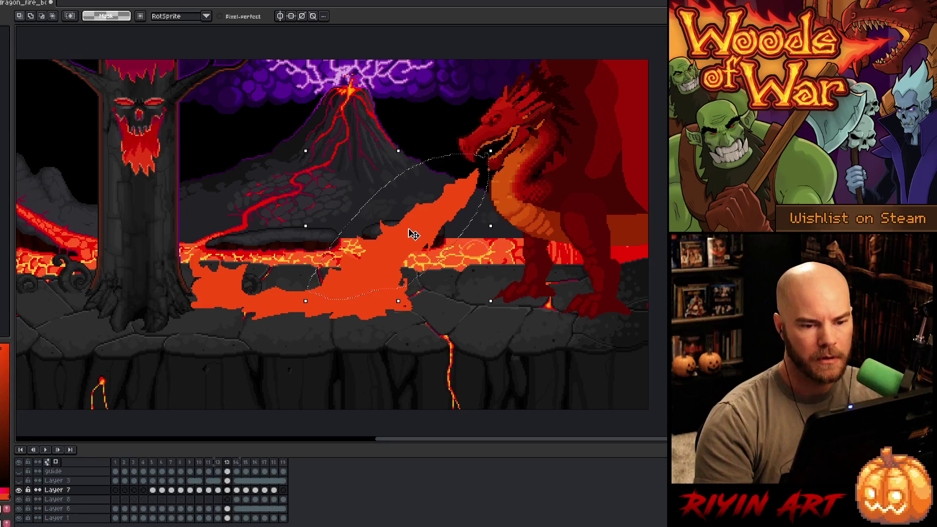
key("ctrl+d")
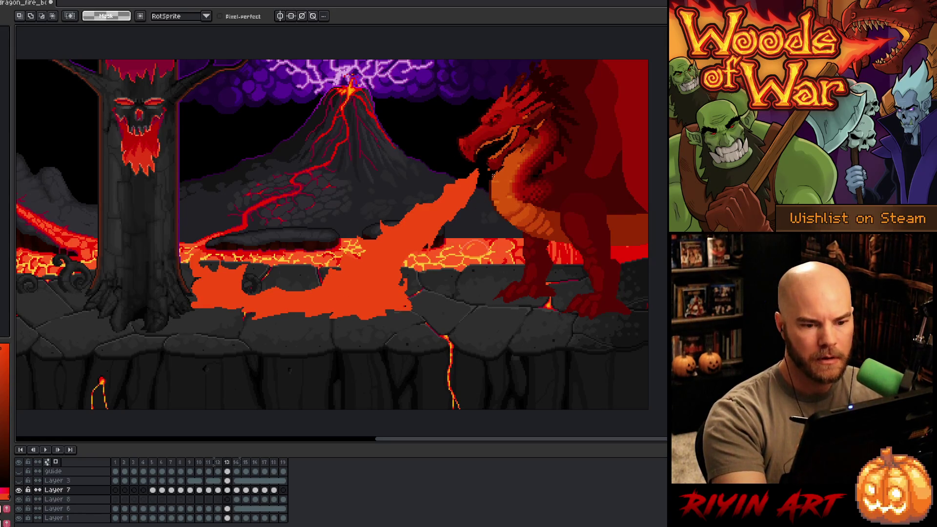
key("b")
- Delete the dark rock gap showing inside the fire on frame 13
key("m")
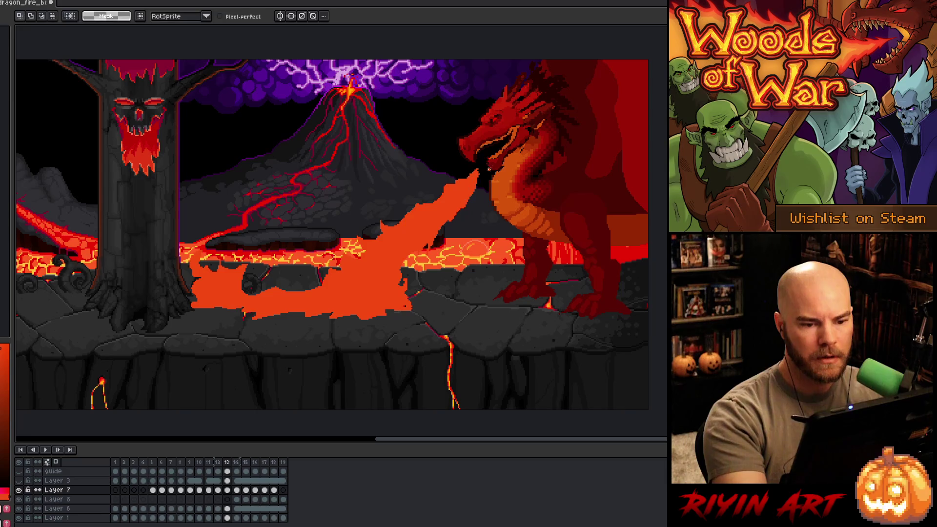
left_click_drag(488, 164, 496, 174)
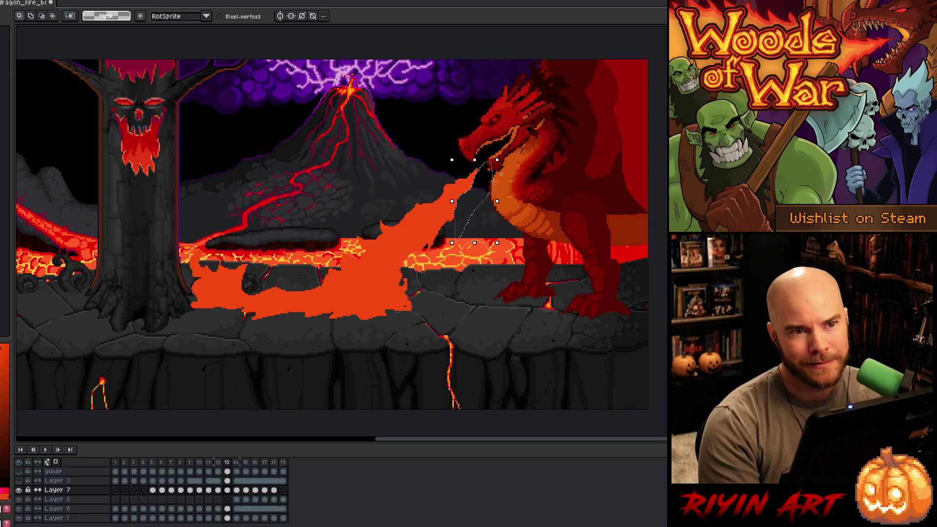
key("ctrl+d")
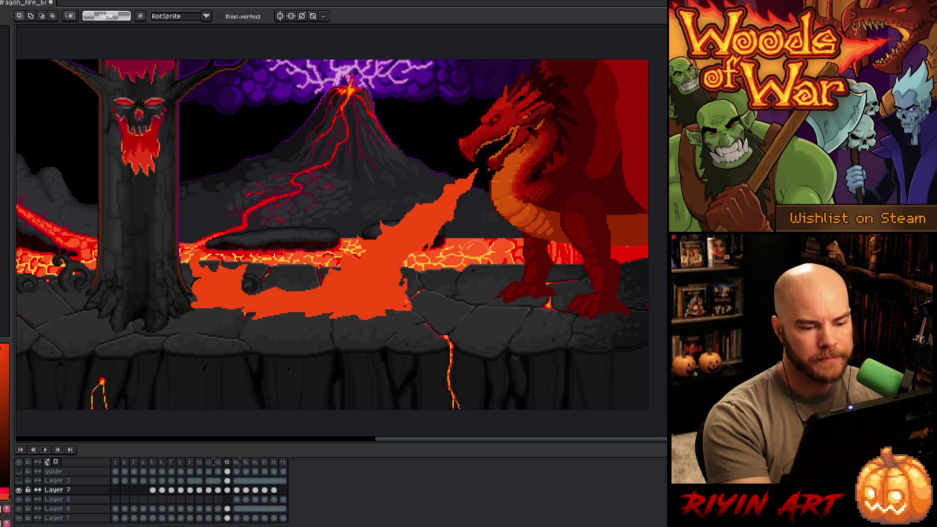
left_click_drag(404, 306, 404, 308)
key("ctrl+d")
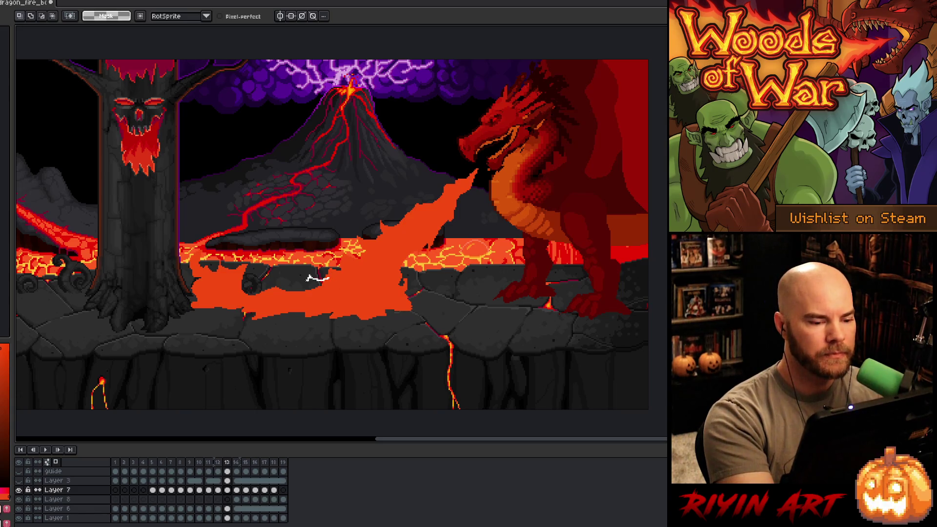
mouse_move(249, 288)
left_mouse_down()
mouse_move(288, 300)
mouse_move(336, 285)
left_mouse_up()
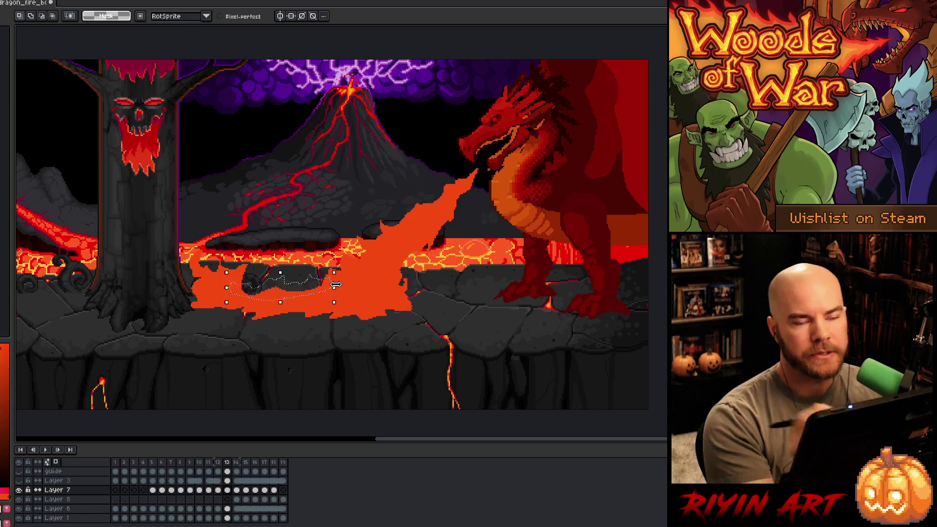
key("Delete")
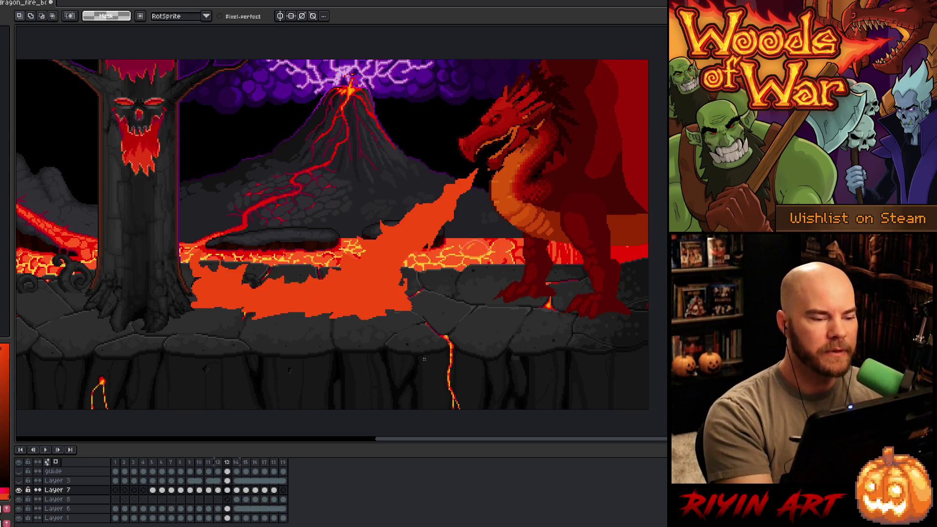
- Shift the left part of the fire rightward, commit it, and move on to frame 14
mouse_move(264, 268)
left_mouse_down()
mouse_move(146, 318)
mouse_move(216, 300)
mouse_move(247, 308)
left_mouse_up()
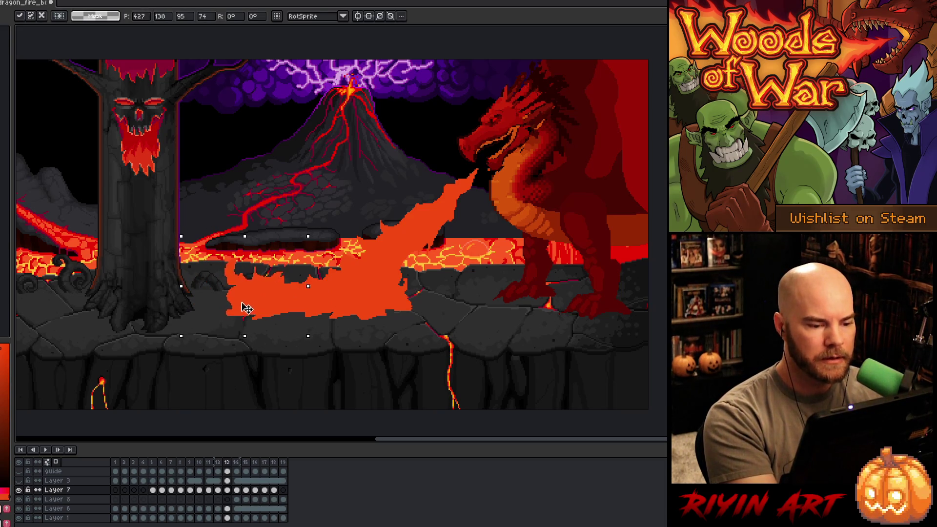
key("Return")
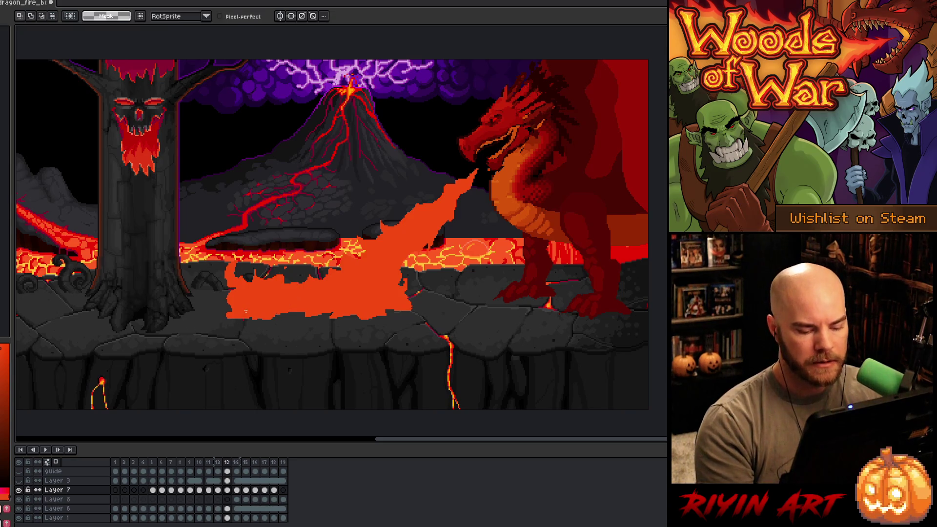
key("period")
key("comma")
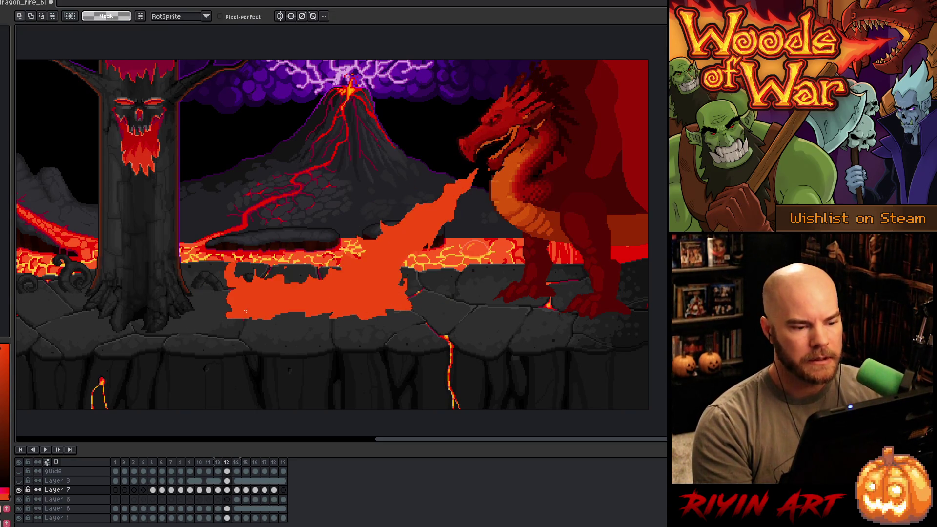
key("period")
- On frame 14, move the selected fire leftward and lasso the lava splashes on the ground
mouse_move(415, 156)
left_mouse_down()
mouse_move(430, 333)
mouse_move(161, 323)
mouse_move(415, 156)
left_mouse_up()
mouse_move(342, 293)
left_mouse_down()
mouse_move(232, 217)
mouse_move(176, 200)
mouse_move(116, 288)
left_mouse_up()
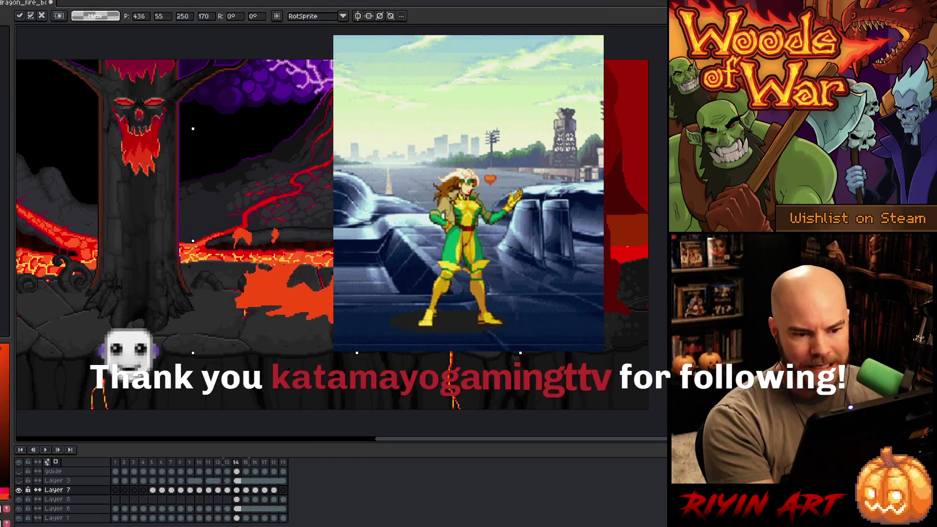
key("Return")
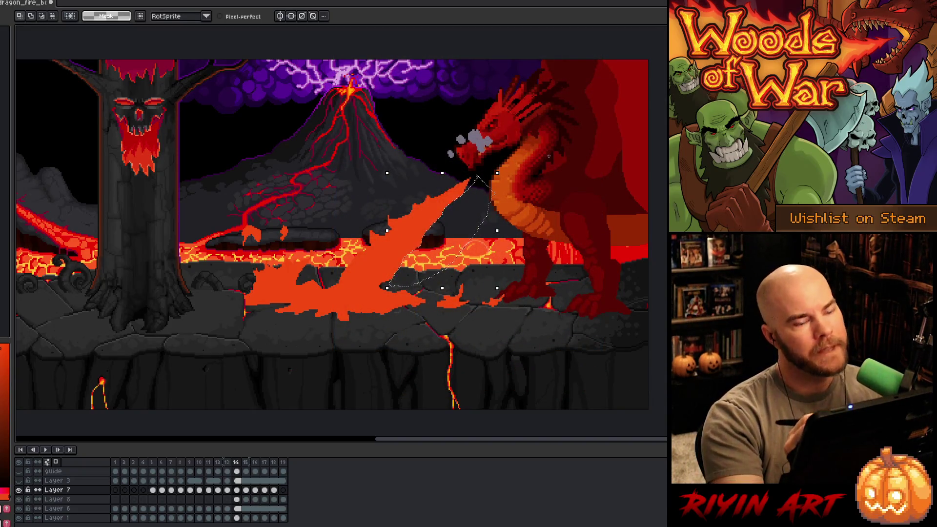
key("ctrl+d")
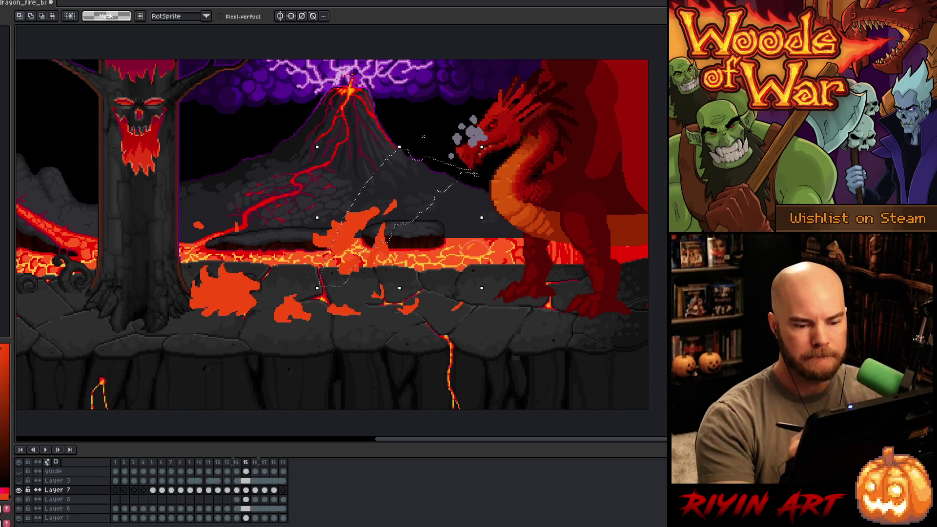
mouse_move(544, 283)
left_mouse_down()
mouse_move(489, 325)
mouse_move(146, 332)
mouse_move(352, 157)
mouse_move(476, 233)
left_mouse_up()
- Move the selected splash pixels slightly left and commit them
left_click_drag(440, 292, 497, 287)
left_click_drag(405, 235, 394, 226)
key("Return")
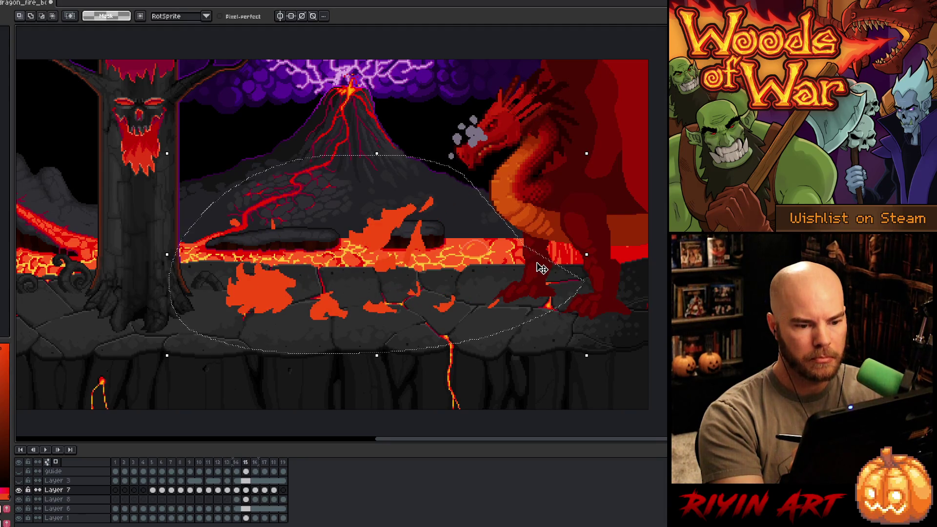
key("Left")
key("Right")
key("Right")
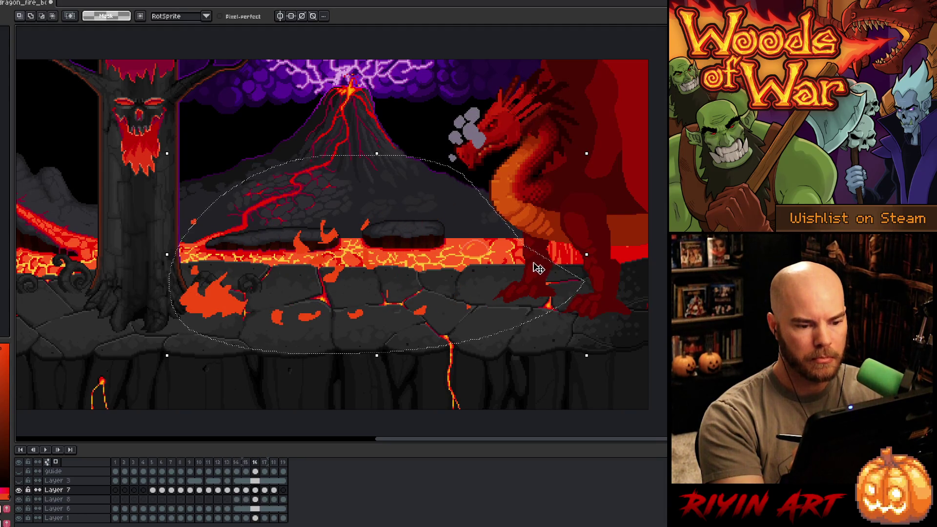
- Move another group of lava splashes right, then flip between frames to check their motion
left_click_drag(432, 331, 400, 319)
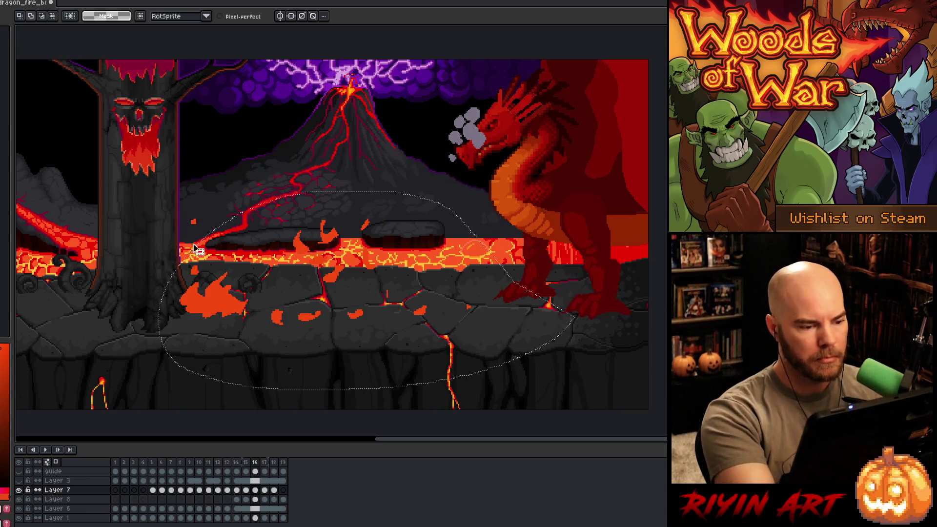
left_click_drag(343, 236, 408, 232)
key("Left")
key("Right")
key("Left")
key("Right")
key("Left")
key("Left")
key("Right")
key("Right")
key("Right")
key("Left")
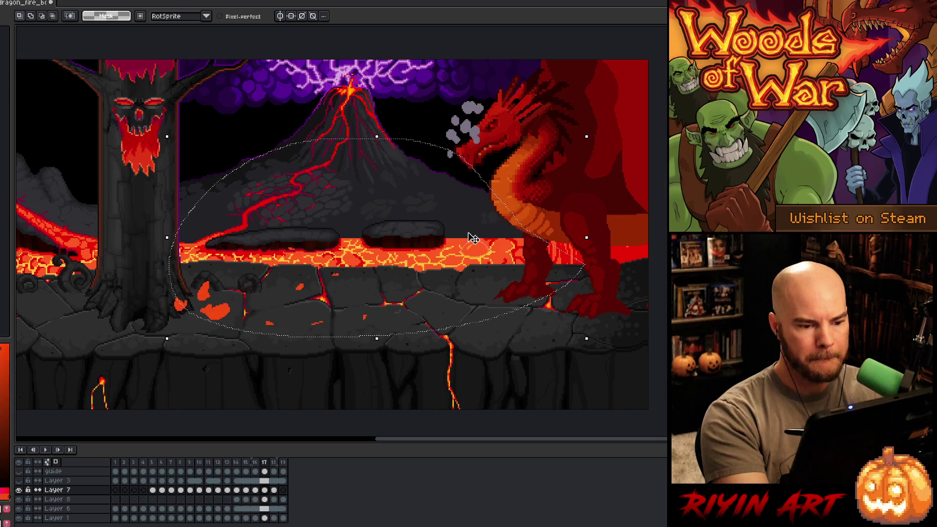
key("Right")
- Select the remaining splashes, move them right, and flip through frames to check the timing
mouse_move(341, 198)
left_mouse_down()
mouse_move(105, 312)
mouse_move(337, 198)
left_mouse_up()
left_click_drag(308, 292, 328, 292)
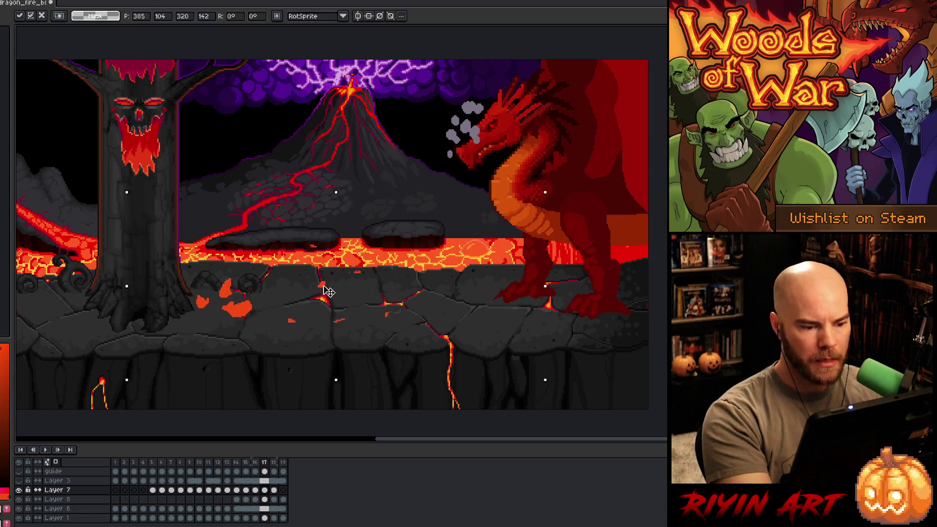
key("Escape")
key("Left")
key("Right")
key("Left")
key("Left")
key("Left")
key("Right")
key("Right")
key("Right")
key("Left")
key("Escape")
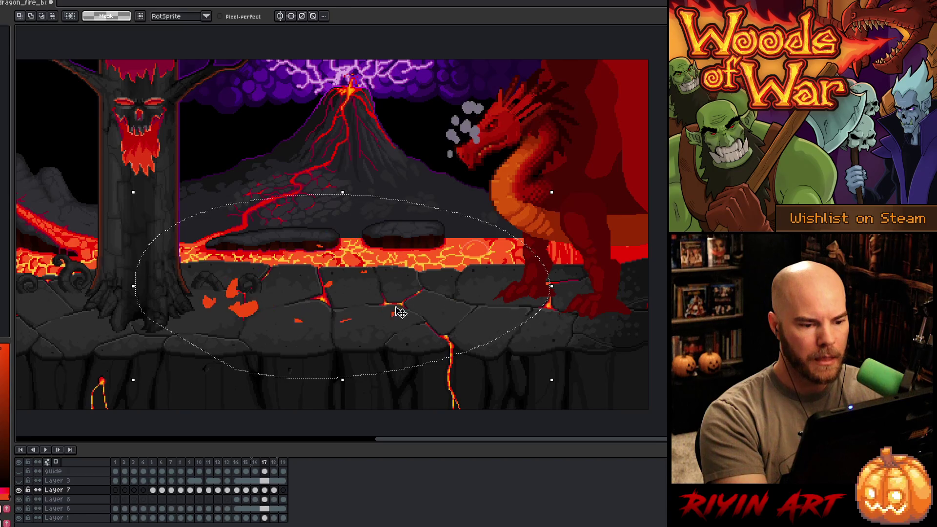
key("Left")
key("Right")
key("Right")
key("Right")
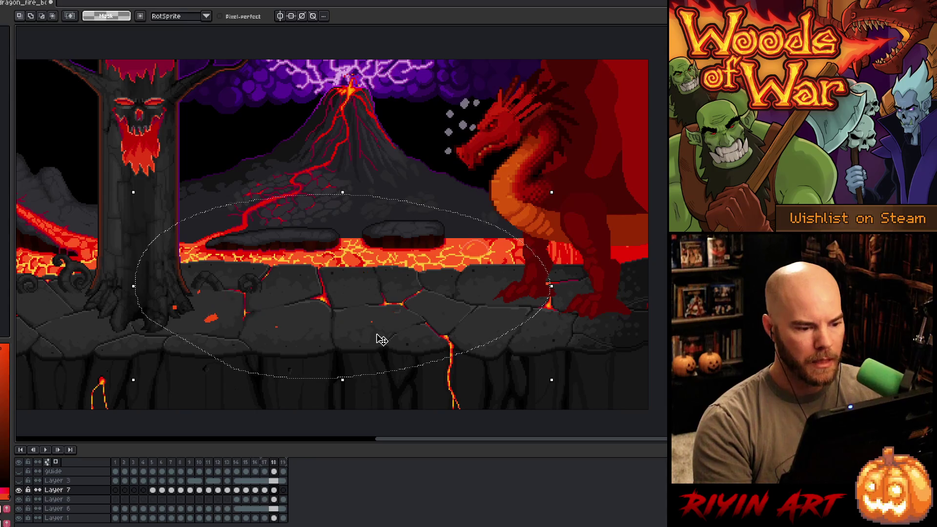
- Nudge the splashes a pixel at a time on the final frames, commit, and play the animation
key("Right")
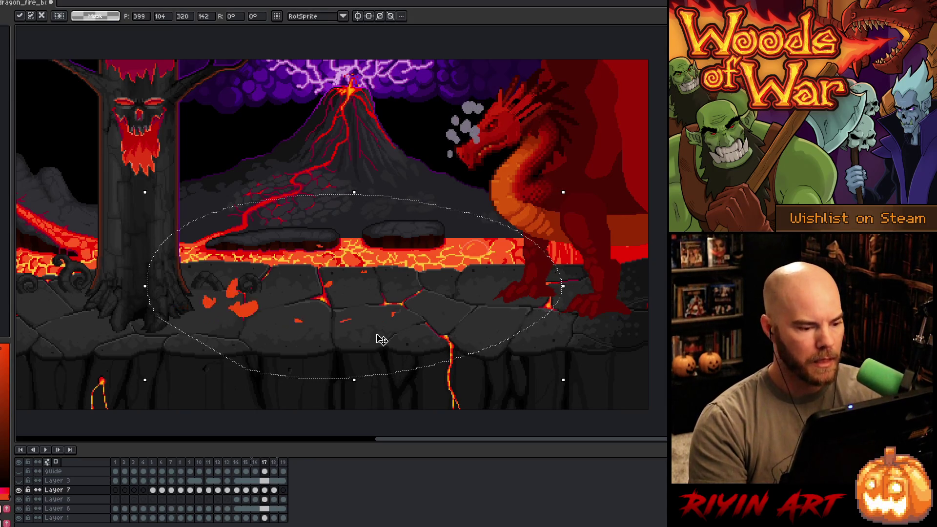
key("Return")
key("Left")
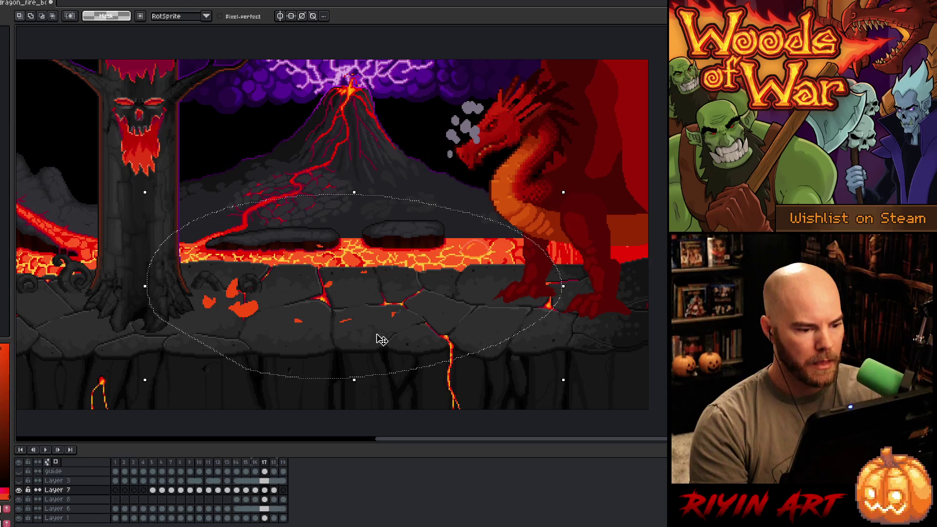
key("Right")
key("shift+Right")
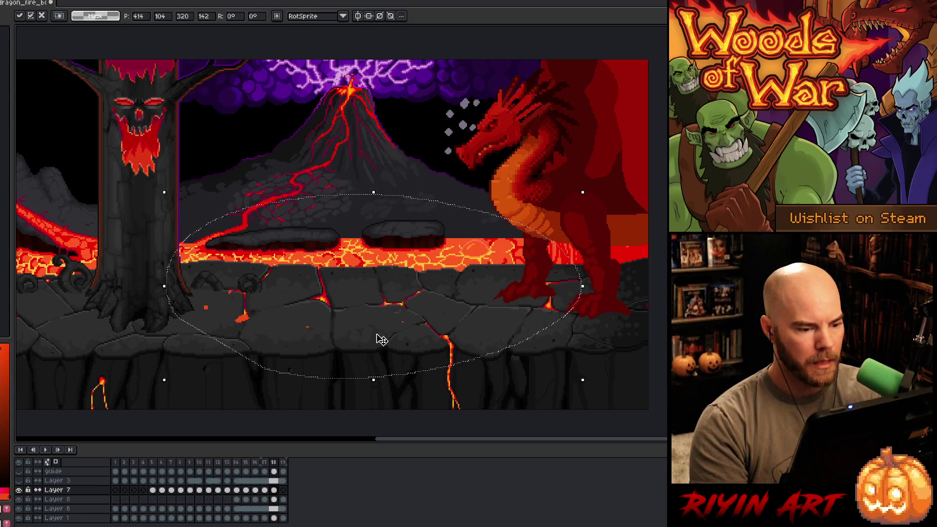
key("Right")
key("Return")
key("Left")
key("Left")
key("Left")
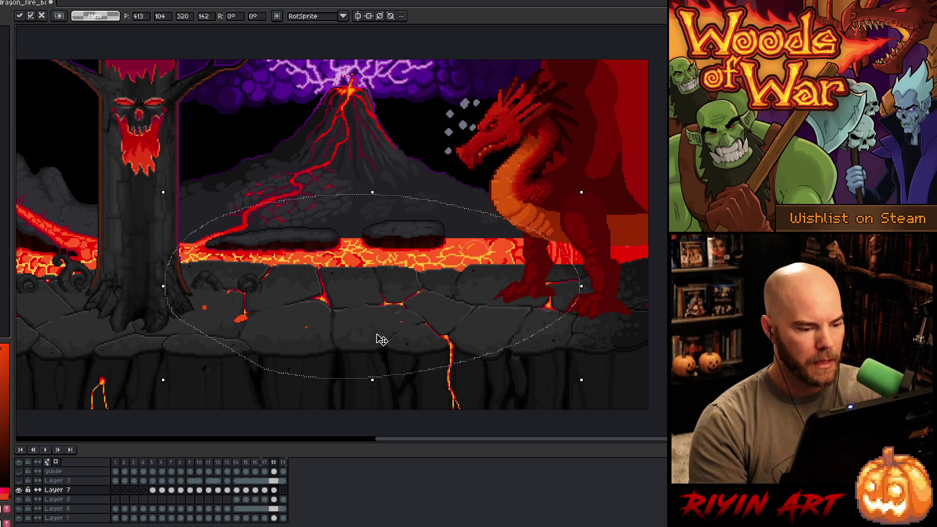
key("Return")
key("Left")
key("Left")
key("Left")
key("Return")
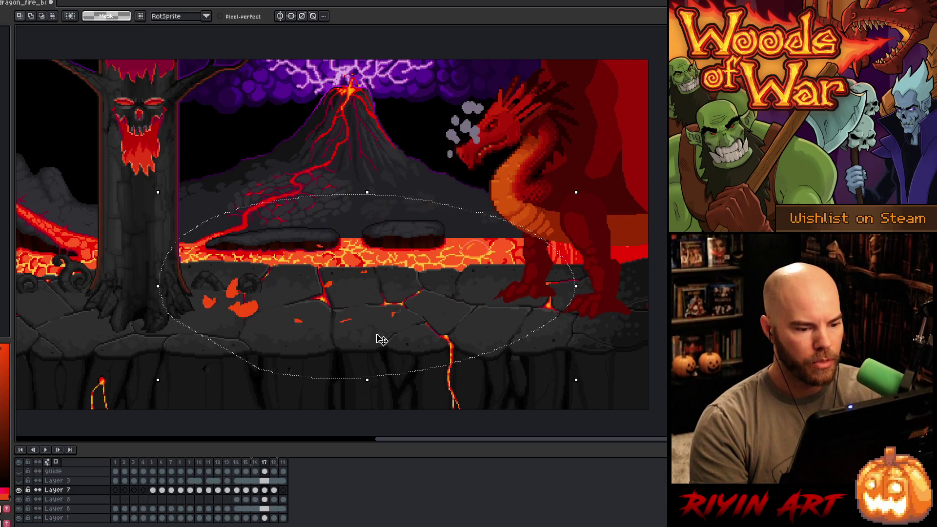
key("Return")
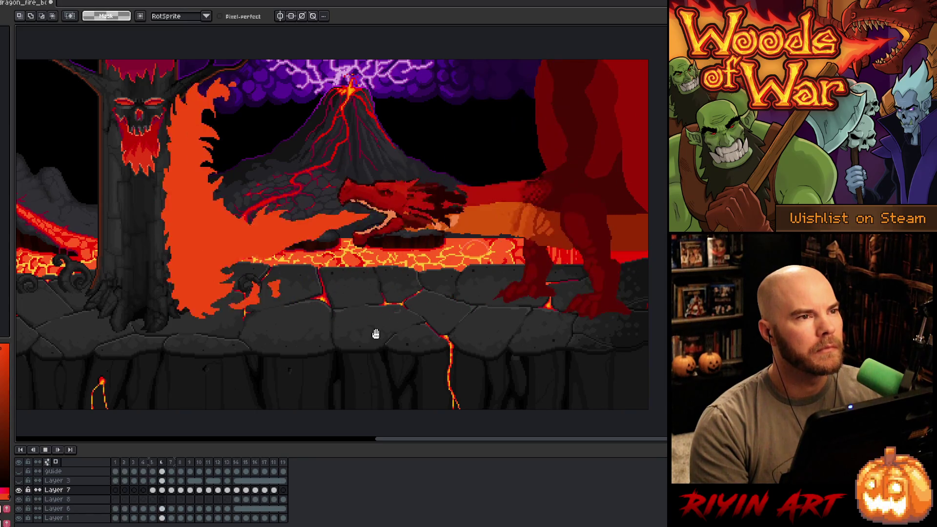
- Show the darkening overlay layer and replay the animation
key("Return")
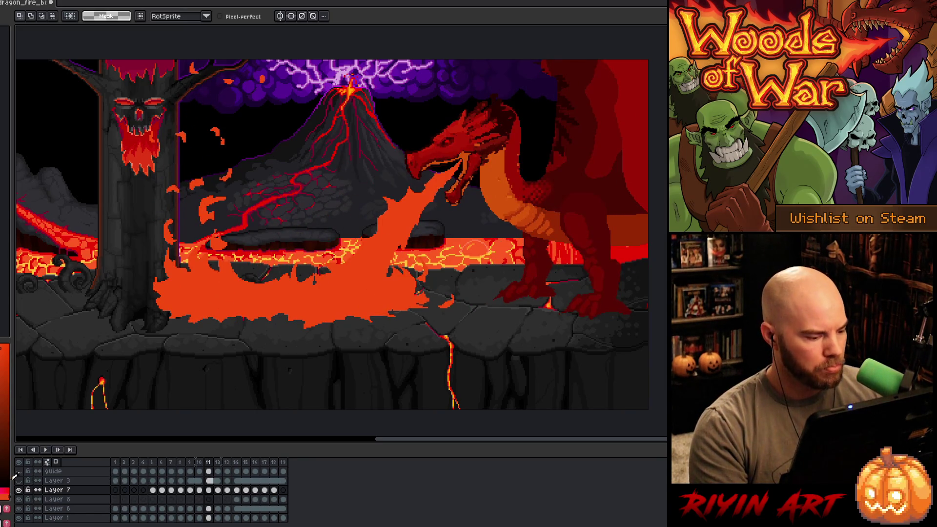
left_click(19, 473)
key("Return")
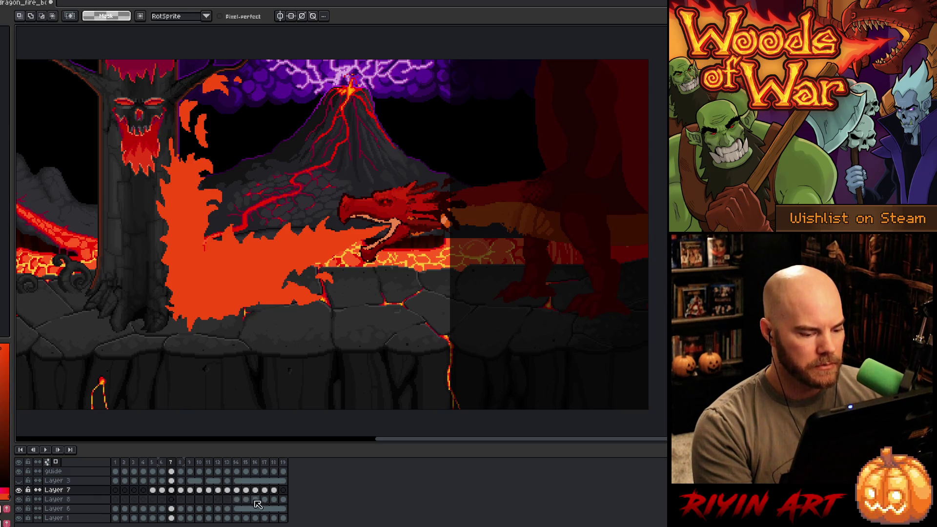
- Select frames 1–19 of Layers 6–8 and move the dragon and fire about 40 px right
left_click_drag(288, 493, 119, 510)
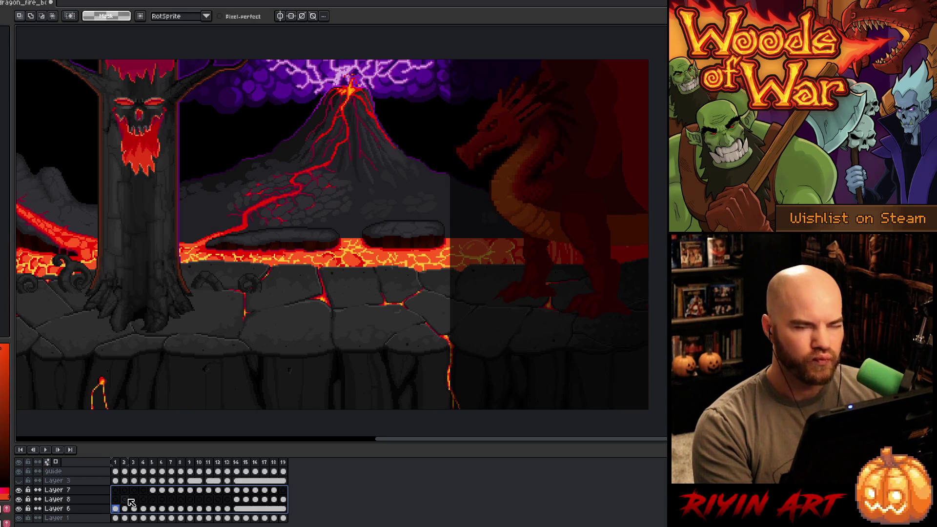
key("v")
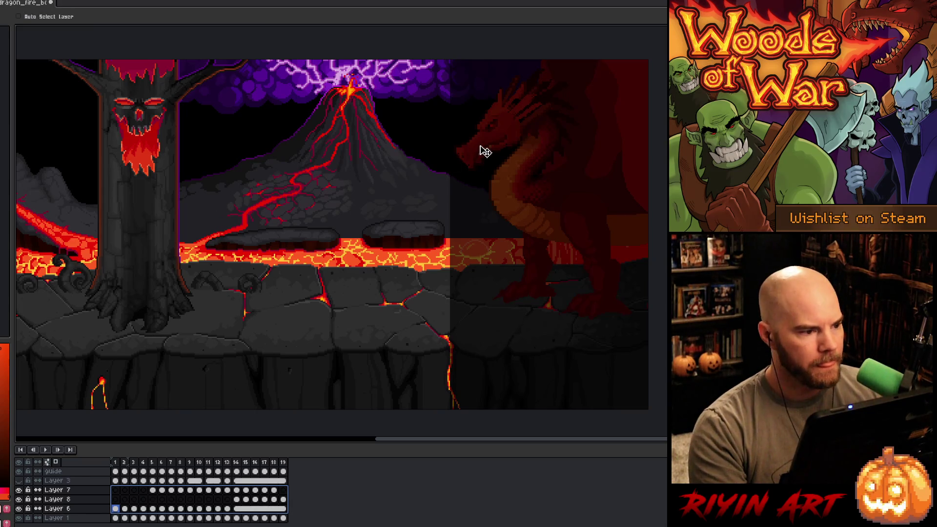
left_click_drag(482, 148, 510, 142)
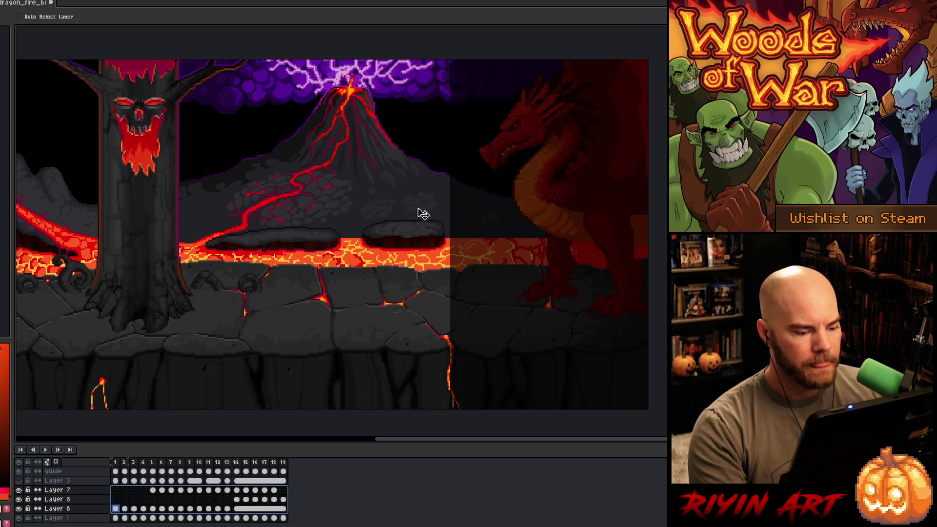
key("Return")
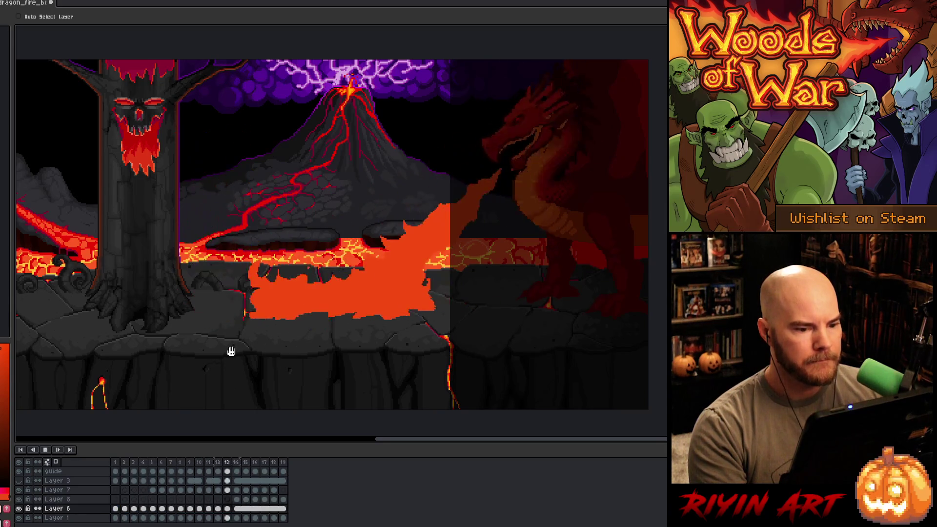
key("Return")
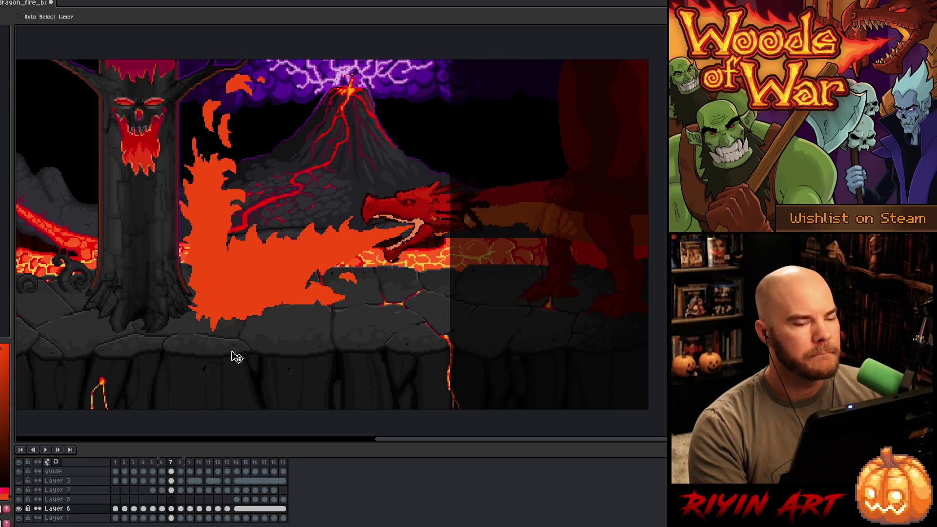
key("Return")
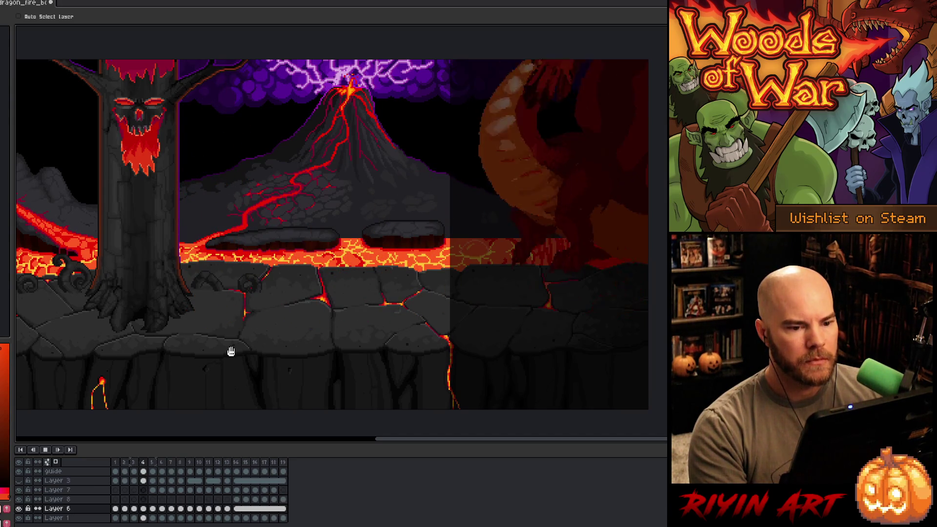
key("Return")
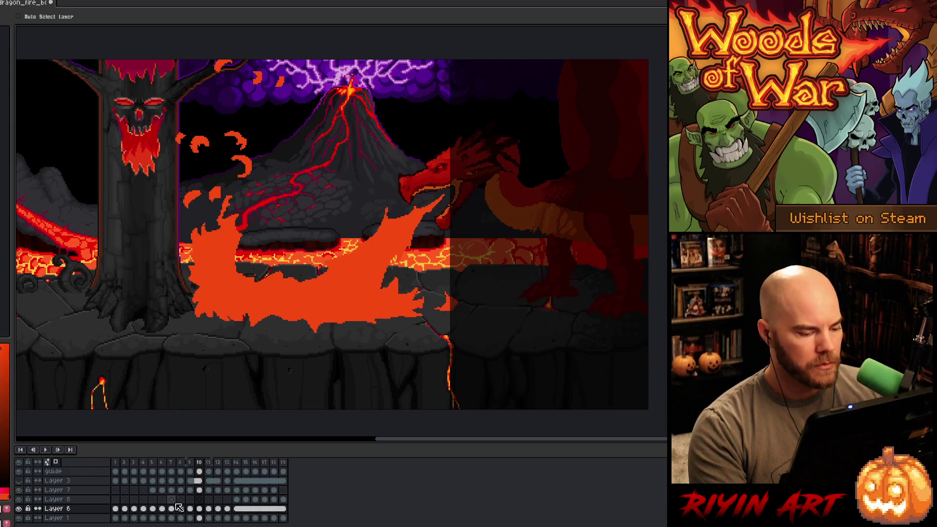
left_click(153, 490)
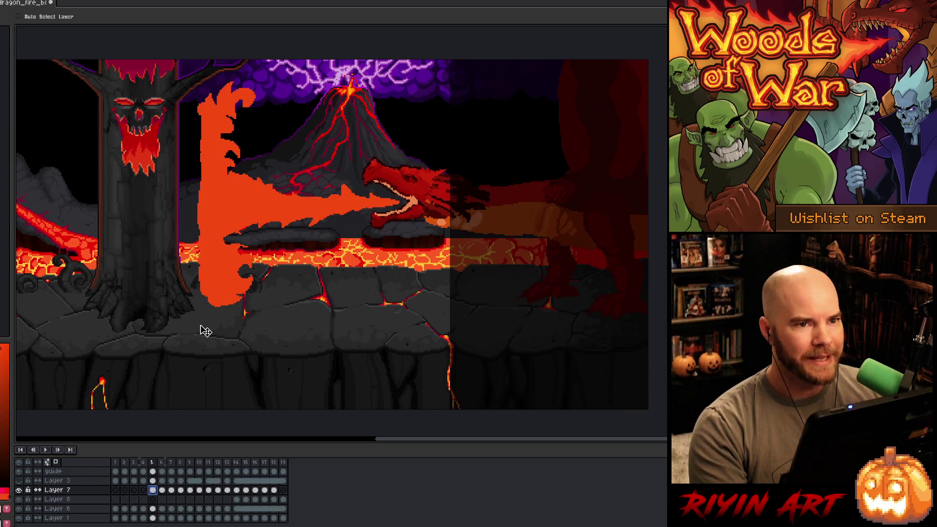
- Lasso the flame column on frame 5 and drag it left toward the tree
key("ctrl")
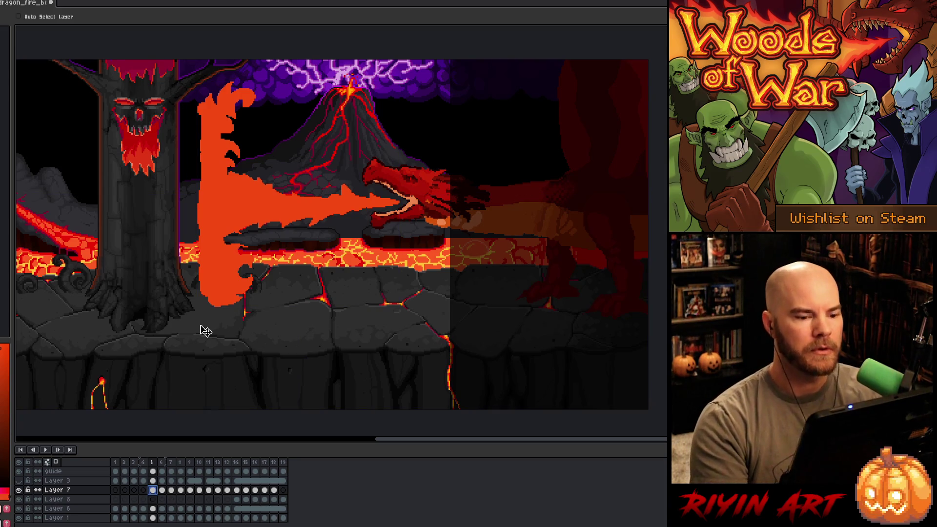
key("m")
left_click_drag(271, 88, 247, 153)
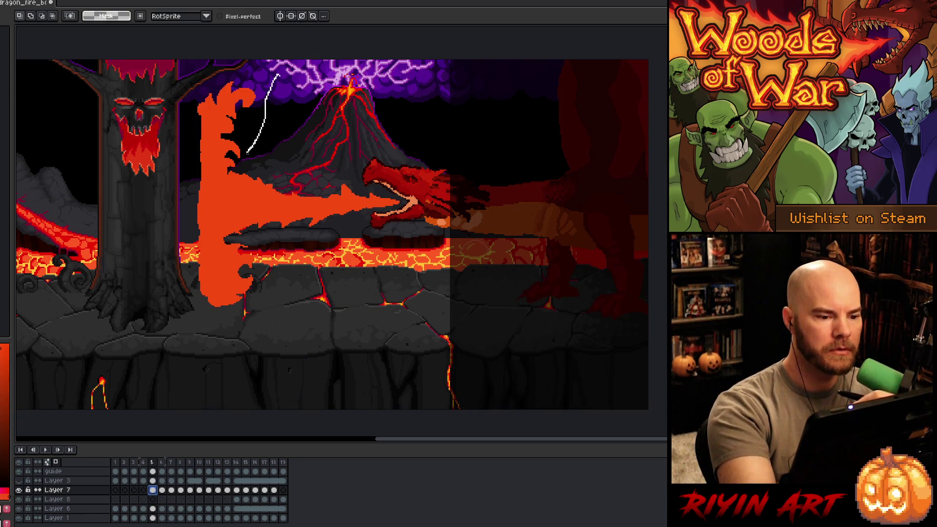
mouse_move(267, 270)
left_mouse_down()
mouse_move(159, 147)
mouse_move(210, 61)
left_mouse_up()
left_click_drag(231, 184, 198, 205)
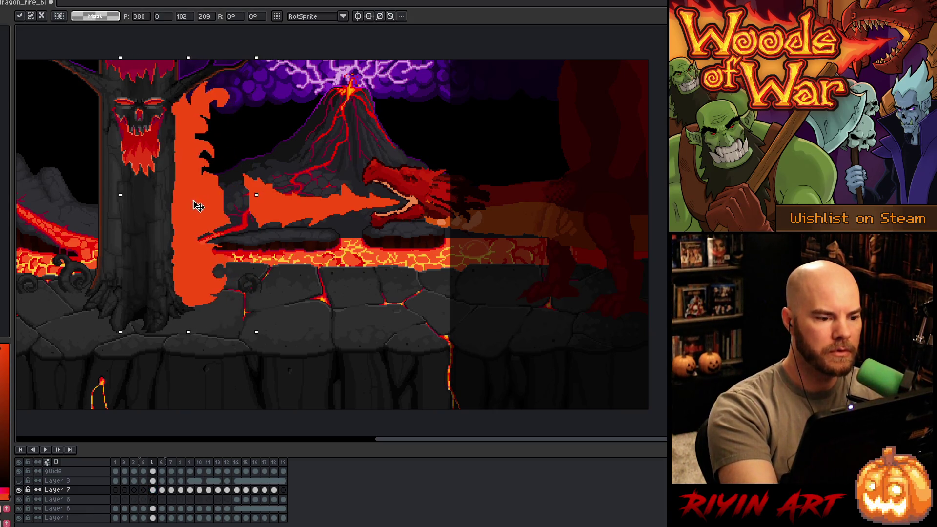
left_click(389, 280)
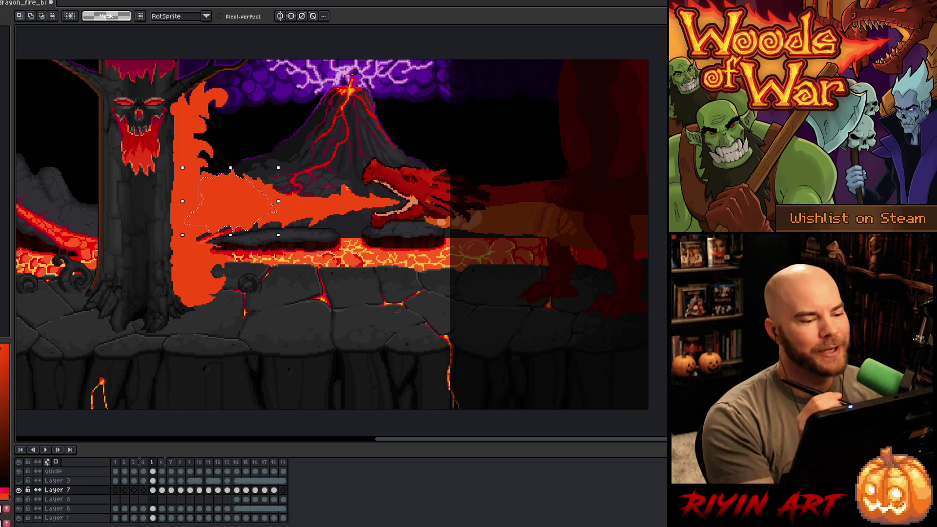
- On frame 6, shift the flame left and commit it
left_click(163, 490)
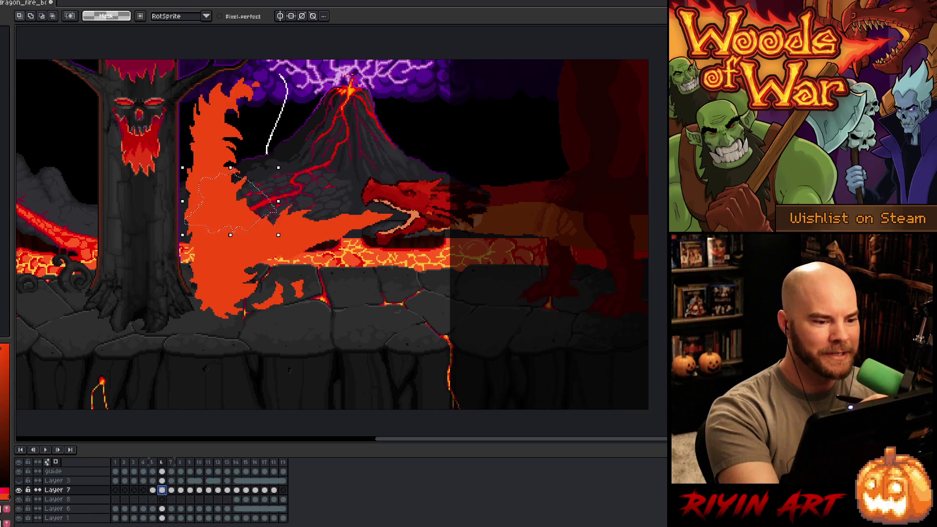
mouse_move(324, 300)
left_mouse_down()
mouse_move(127, 205)
mouse_move(259, 100)
left_mouse_up()
left_click_drag(210, 149, 182, 171)
key("Return")
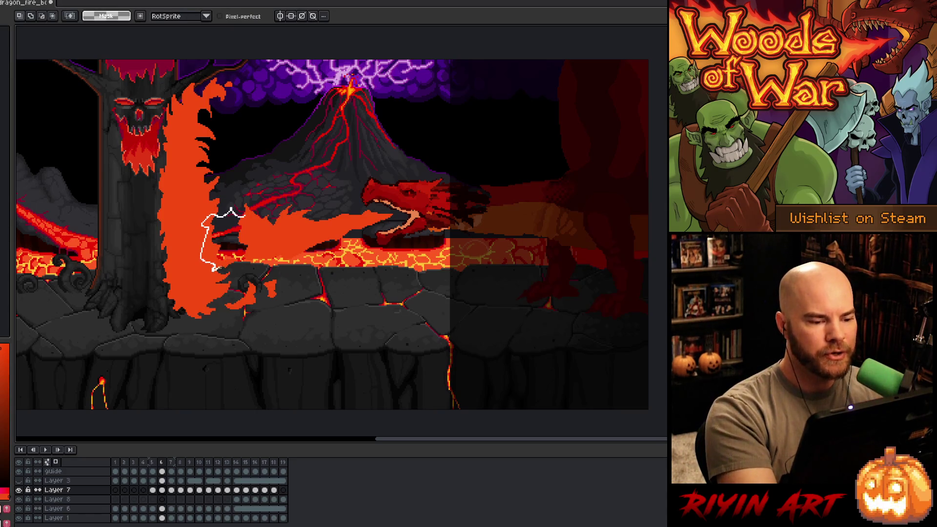
key("w")
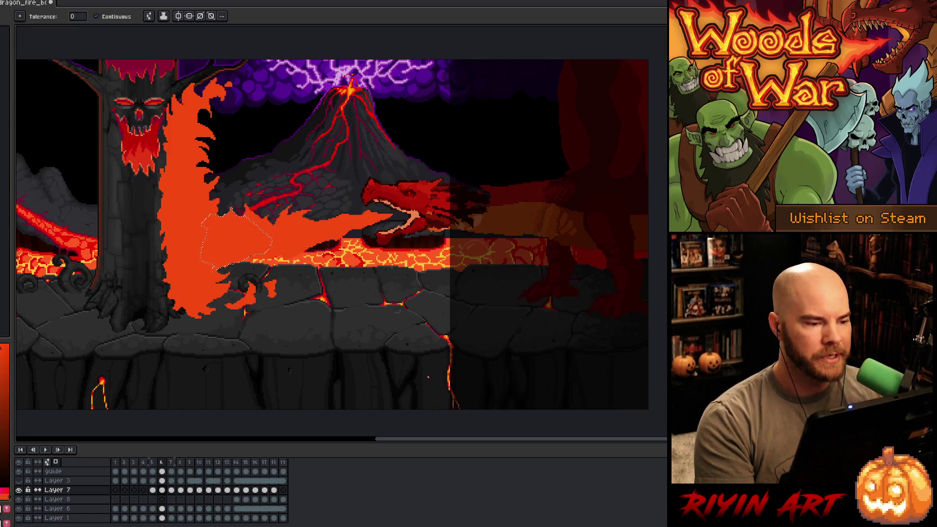
key("period")
key("v")
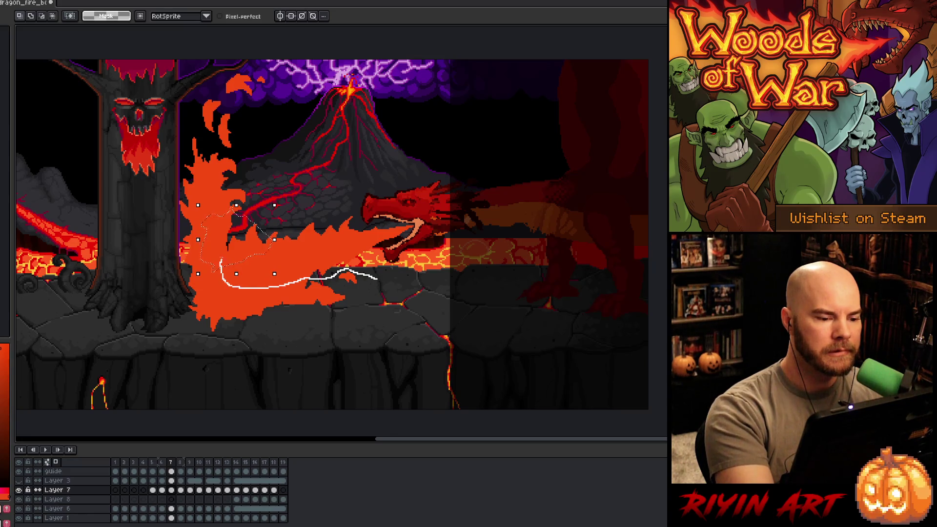
- Move frame 7's flames about 48 px left toward the dead tree
mouse_move(278, 76)
left_mouse_down()
mouse_move(173, 157)
mouse_move(226, 355)
mouse_move(400, 306)
mouse_move(405, 295)
left_mouse_up()
left_click_drag(246, 300, 221, 296)
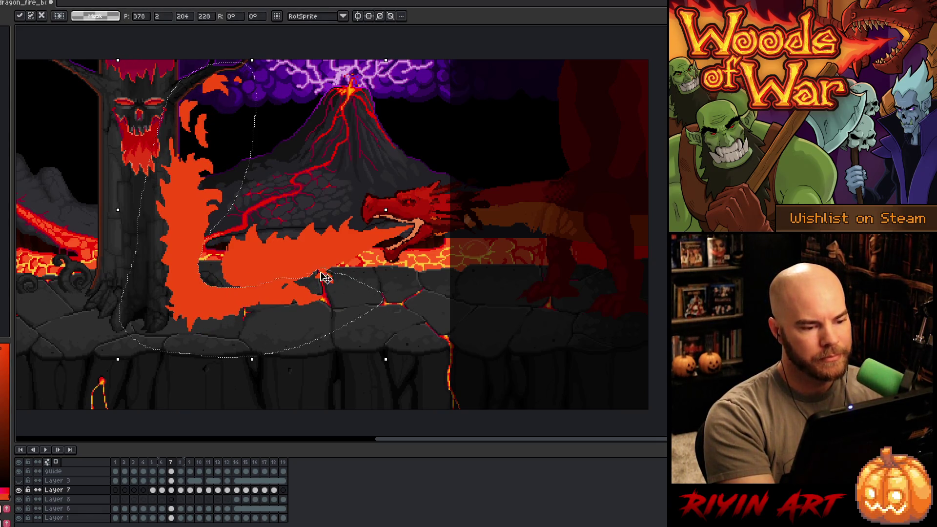
key("Return")
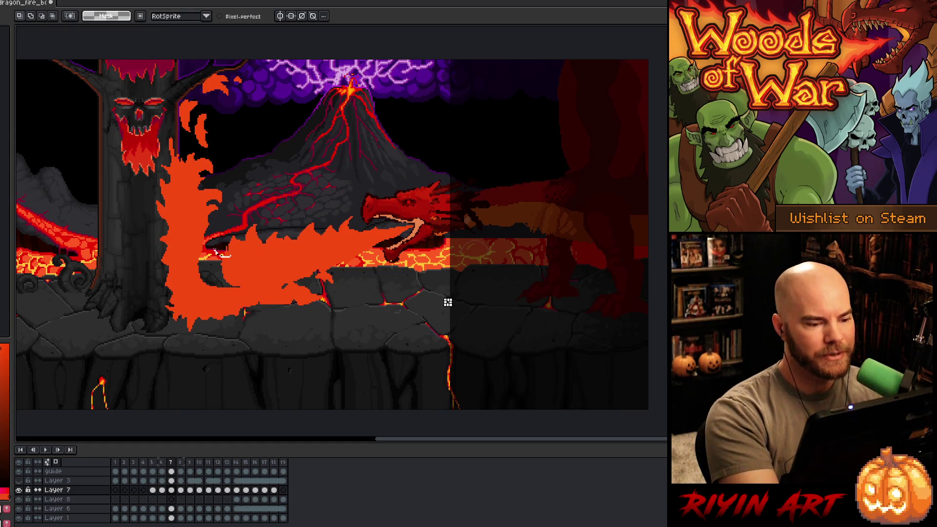
mouse_move(188, 277)
left_mouse_down()
mouse_move(254, 289)
mouse_move(229, 255)
left_mouse_up()
left_click(385, 313)
left_click_drag(288, 279, 281, 258)
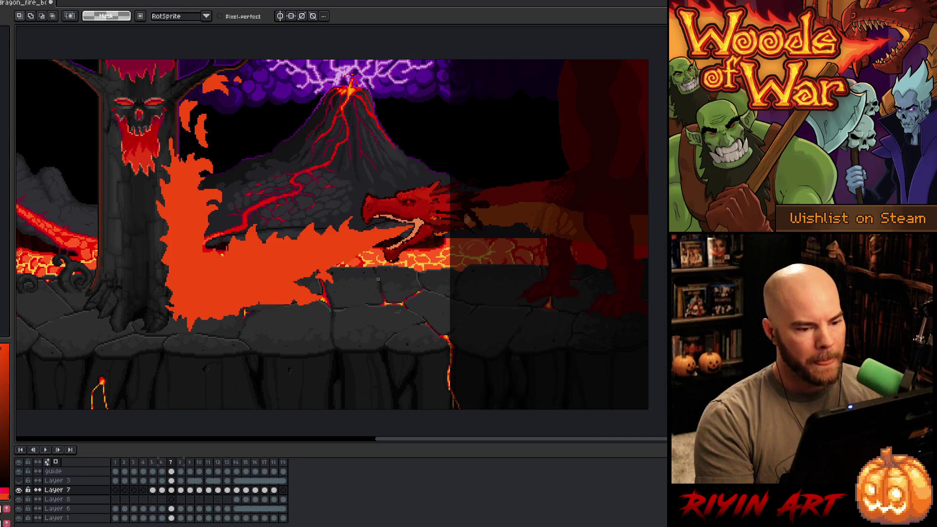
key("period")
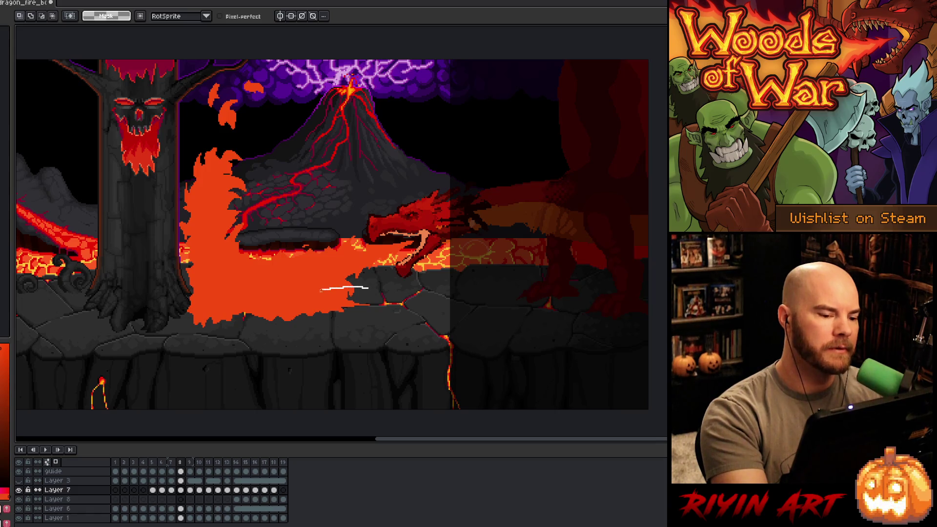
- Move frame 8's fire blast left and select its lower region
mouse_move(254, 230)
left_mouse_down()
mouse_move(287, 119)
mouse_move(193, 105)
mouse_move(146, 349)
mouse_move(442, 312)
left_mouse_up()
left_click_drag(241, 306, 216, 305)
key("ctrl+d")
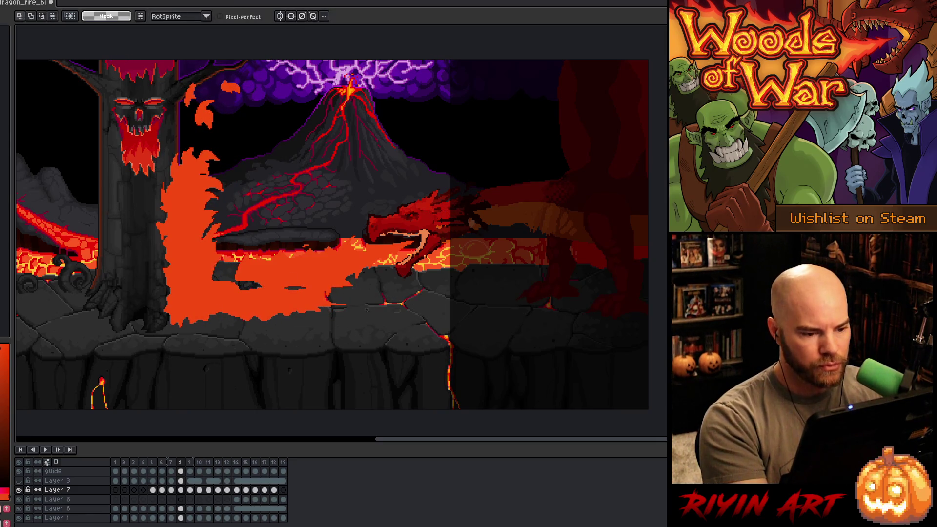
left_click_drag(277, 295, 201, 269)
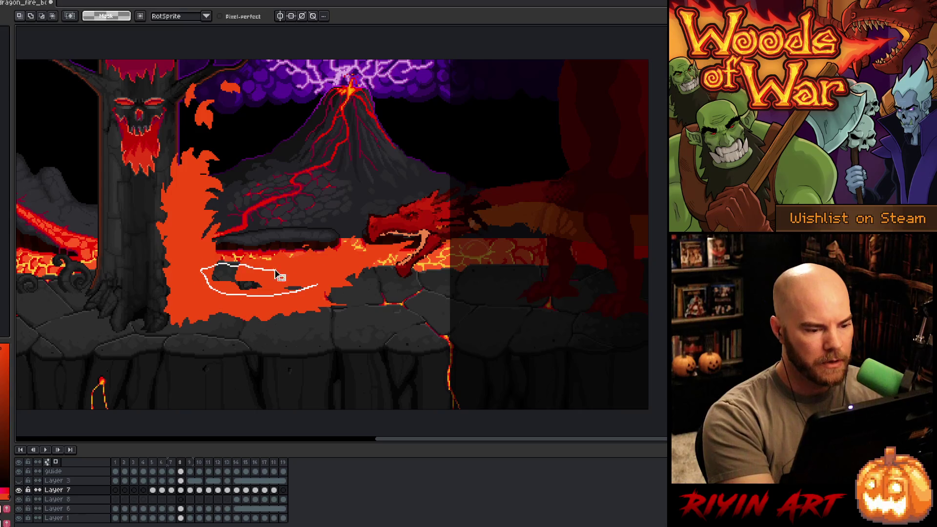
left_click_drag(277, 274, 317, 284)
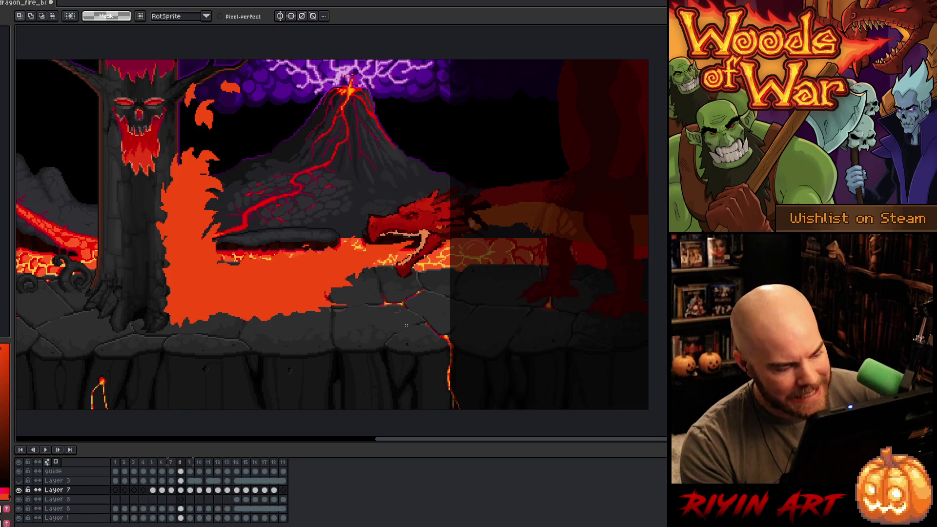
key("Right")
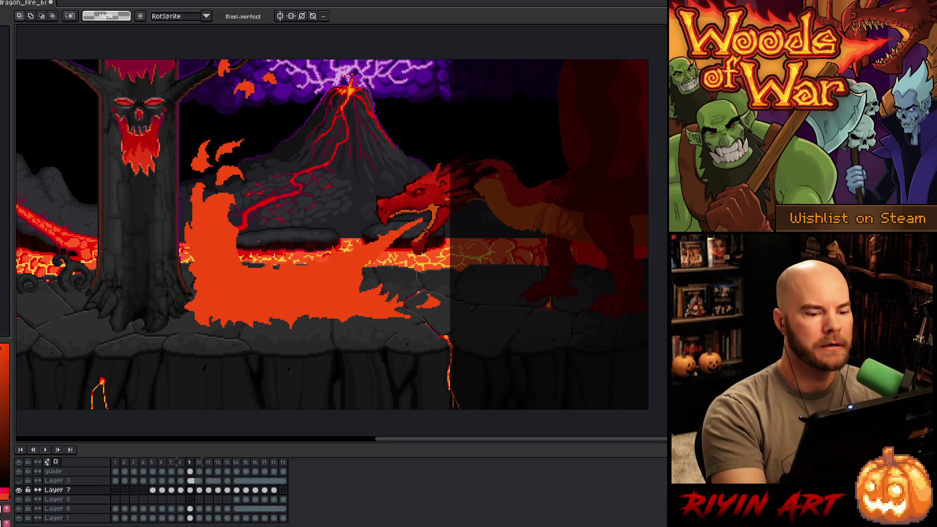
- Move frame 9's flames left and slightly up, then commit
mouse_move(243, 285)
left_mouse_down()
mouse_move(291, 117)
mouse_move(181, 136)
mouse_move(246, 359)
mouse_move(418, 328)
left_mouse_up()
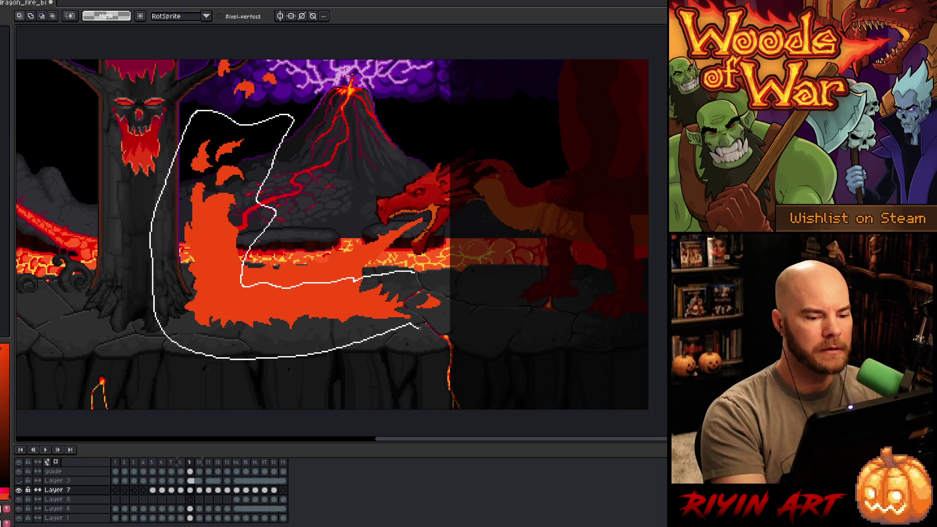
left_click_drag(467, 296, 466, 297)
left_click_drag(307, 321, 291, 310)
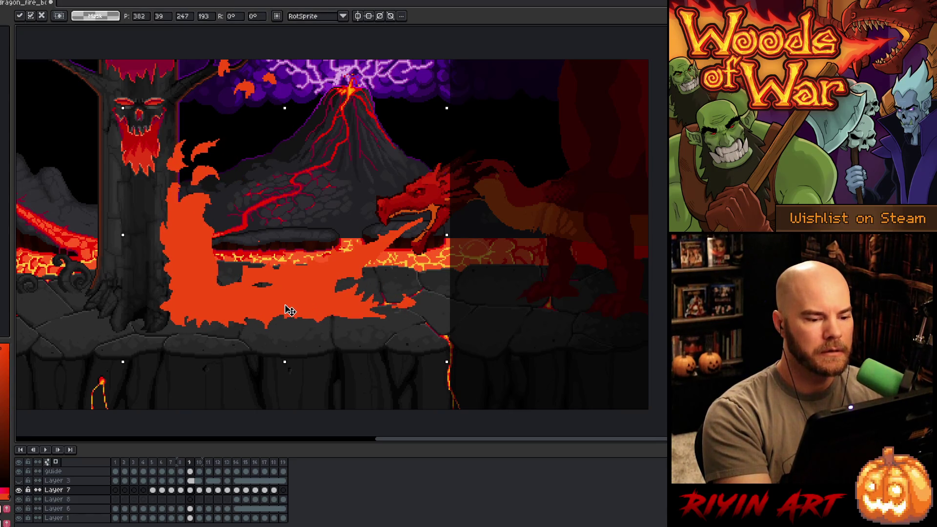
key("Return")
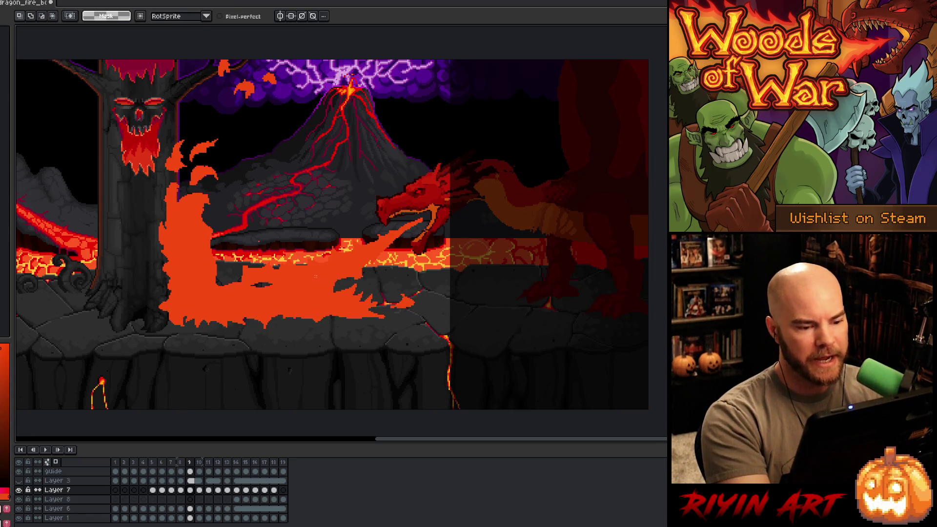
left_click_drag(291, 281, 297, 280)
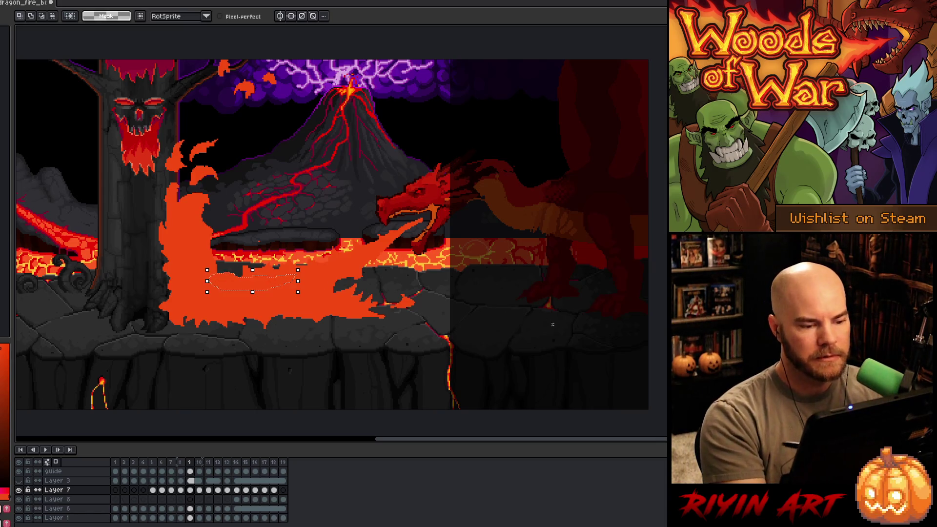
key("Right")
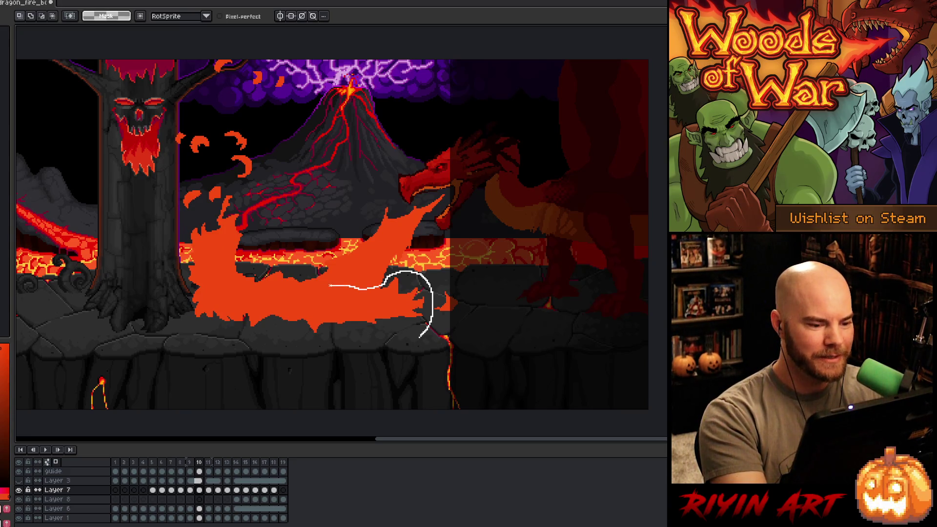
- On frame 10, erase the blast's right end and shift the flames and top curls left
left_click_drag(420, 336, 415, 339)
key("Delete")
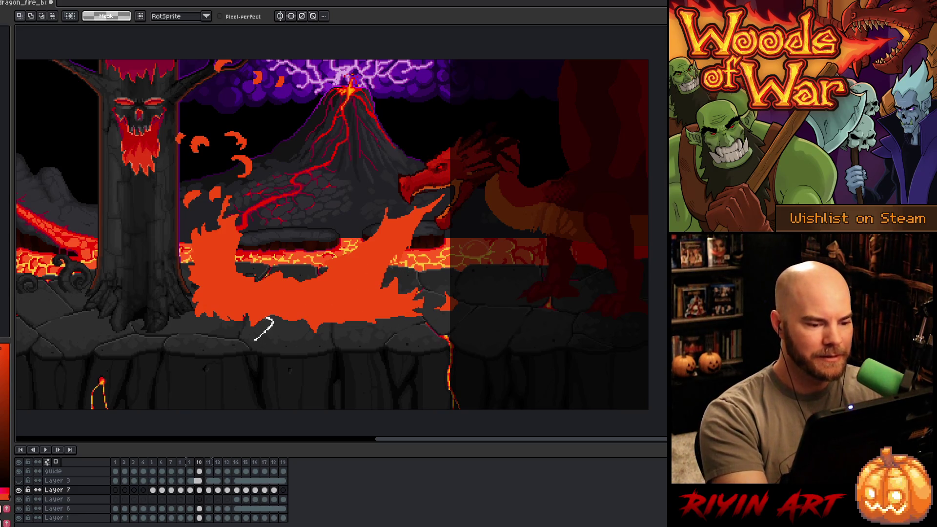
mouse_move(236, 119)
left_mouse_down()
mouse_move(158, 203)
mouse_move(198, 352)
left_mouse_up()
left_click_drag(229, 301, 215, 302)
key("q")
mouse_move(288, 130)
left_mouse_down()
mouse_move(253, 187)
mouse_move(205, 177)
mouse_move(219, 95)
mouse_move(273, 117)
left_mouse_up()
left_click(209, 299)
left_click_drag(210, 299, 195, 297)
key("ctrl+d")
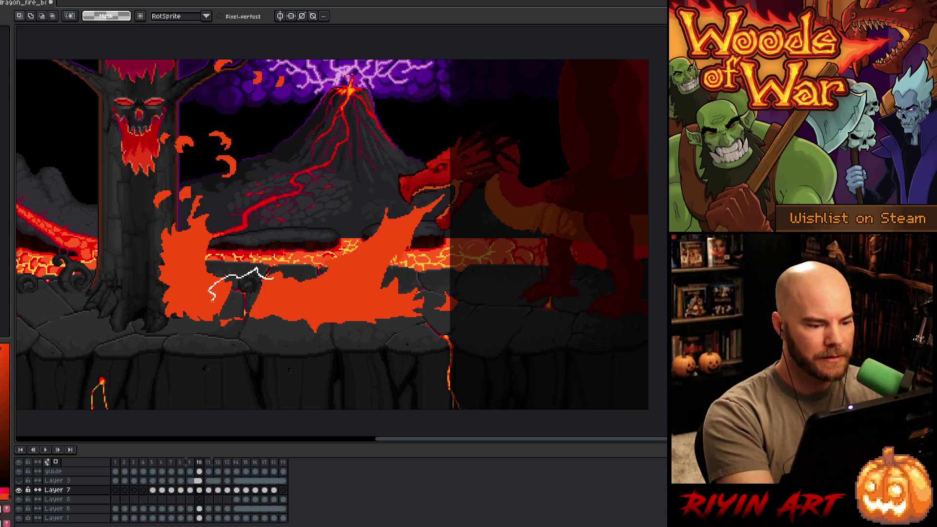
left_click_drag(276, 313, 293, 302)
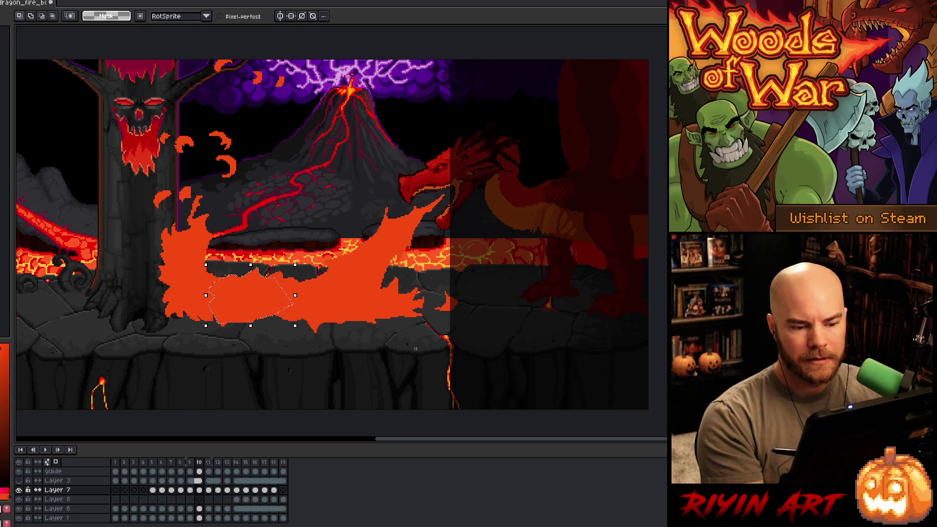
key("period")
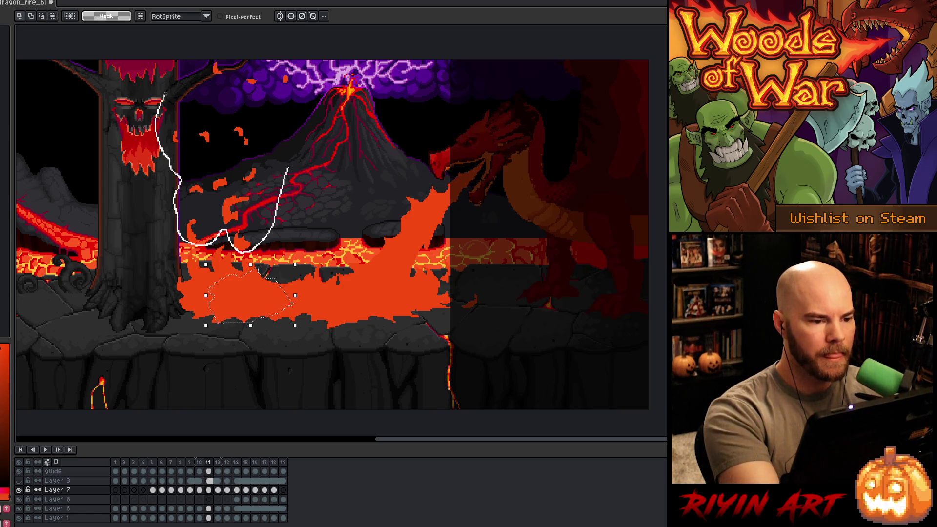
- Paste the copied flames onto frame 11 and nudge them left
key("Delete")
key("ctrl+v")
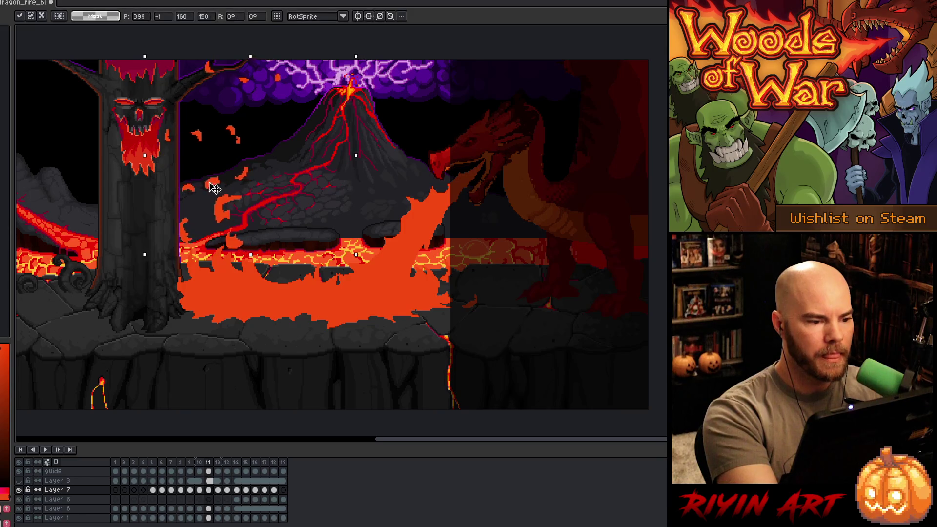
left_click_drag(213, 189, 202, 189)
key("q")
mouse_move(147, 69)
left_mouse_down()
mouse_move(240, 184)
mouse_move(296, 224)
left_mouse_up()
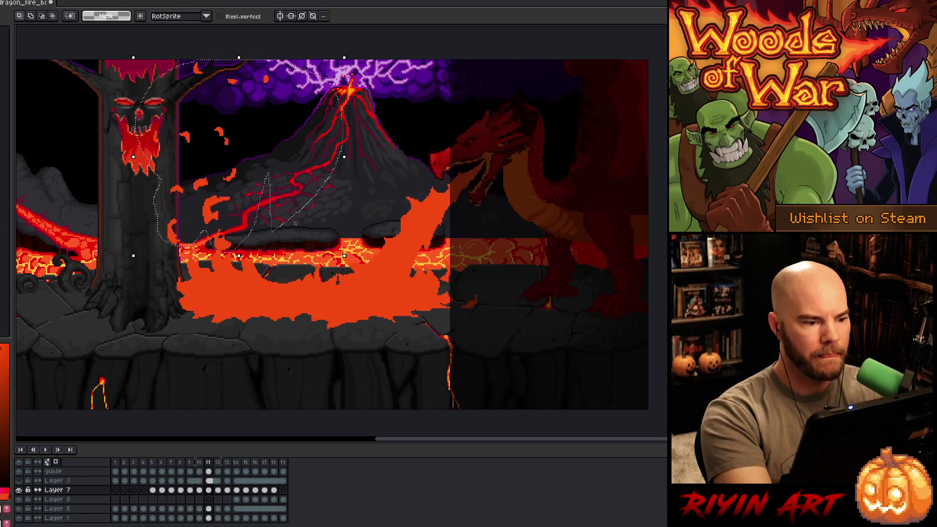
key("Return")
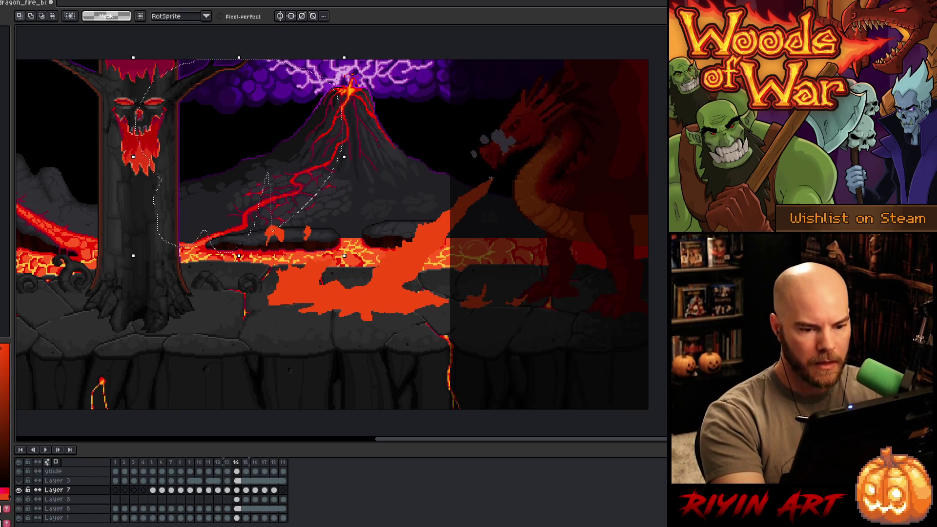
- Clear the leftover fire in front of the dragon's mouth on a later frame
mouse_move(487, 172)
left_mouse_down()
mouse_move(505, 191)
mouse_move(459, 220)
left_mouse_up()
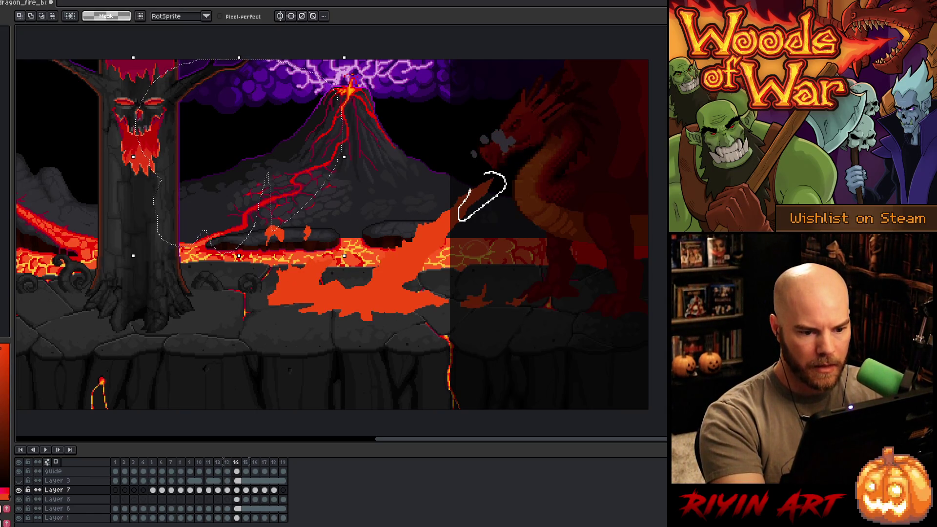
left_click_drag(487, 174, 504, 170)
key("Delete")
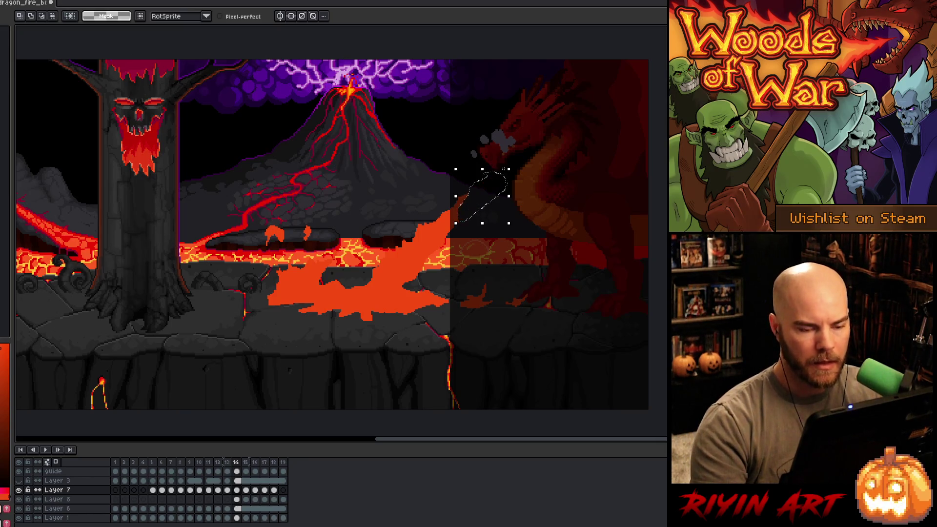
key("ctrl+d")
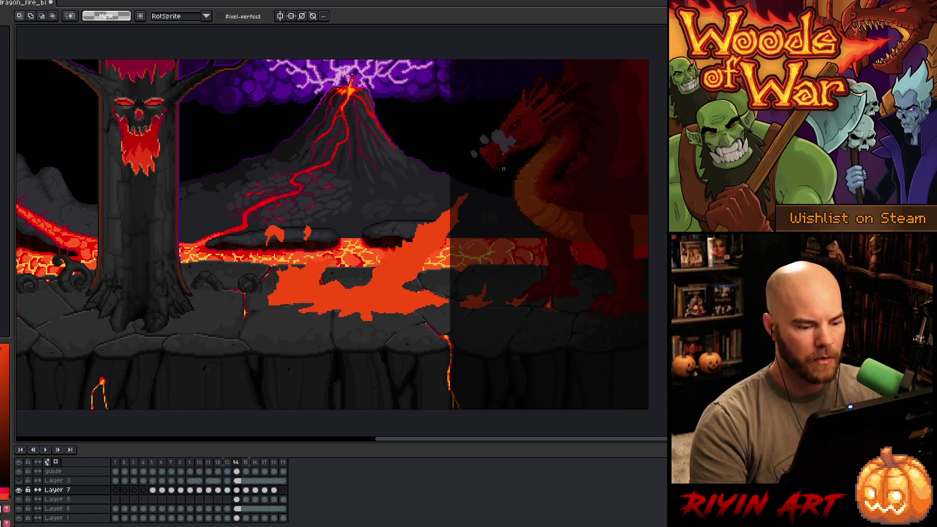
- Preview the animation, save the file, and play it again
key("Return")
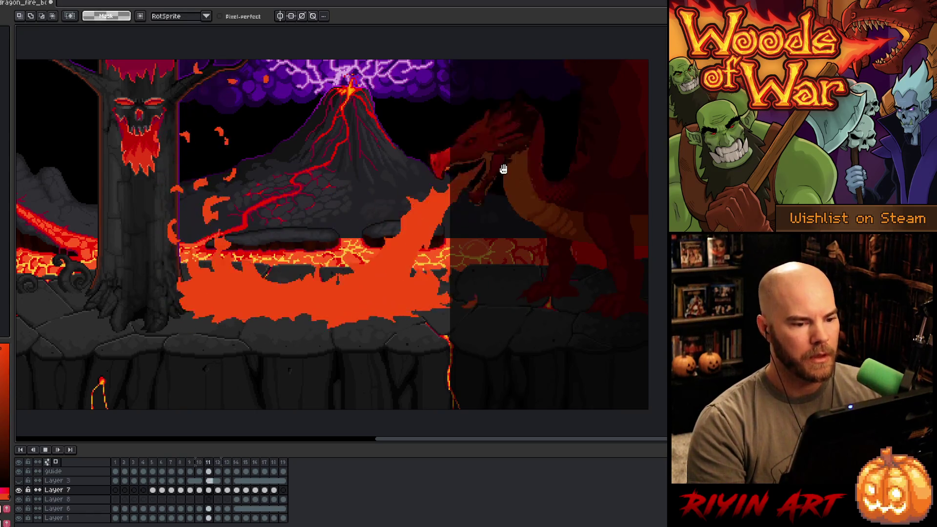
key("Return")
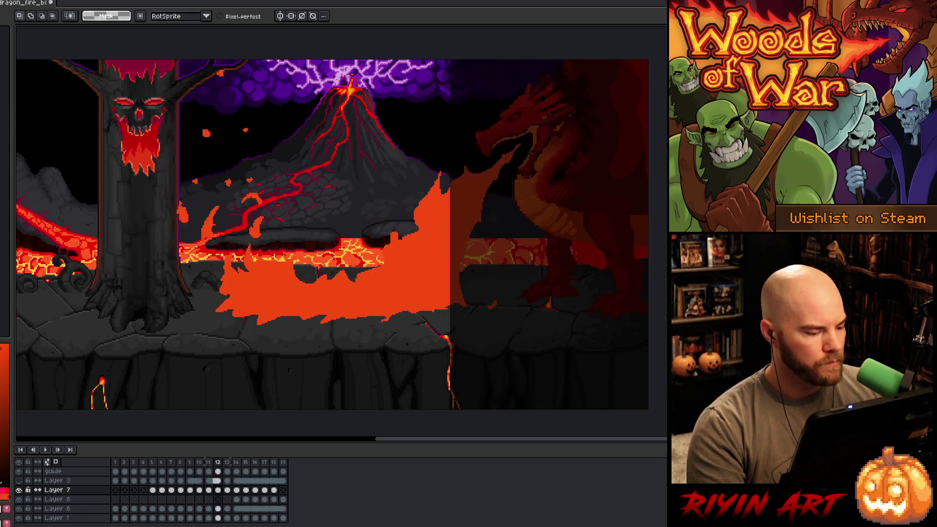
key("Return")
key("ctrl+s")
key("Return")
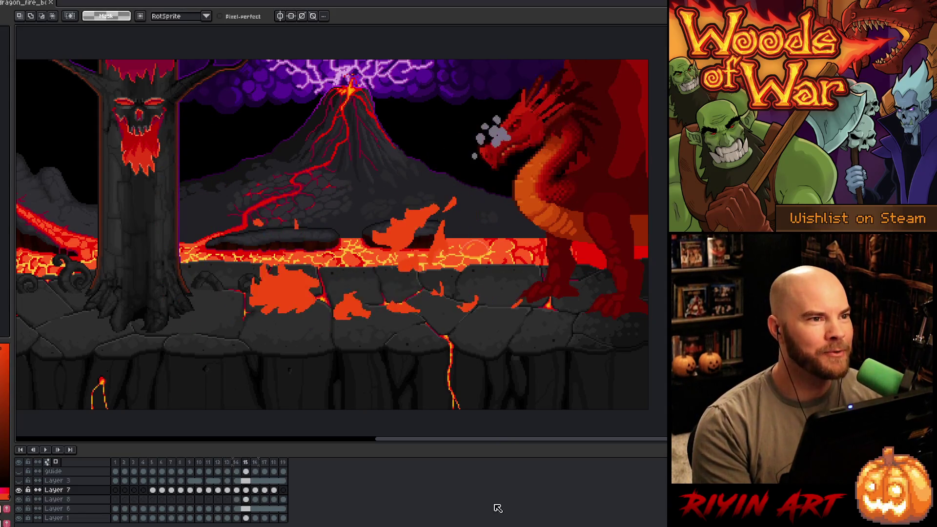
key("Return")
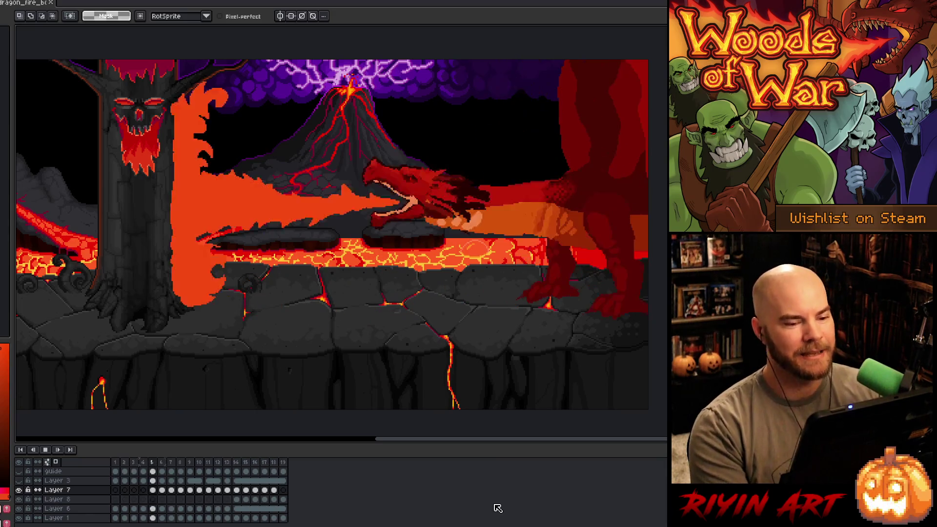